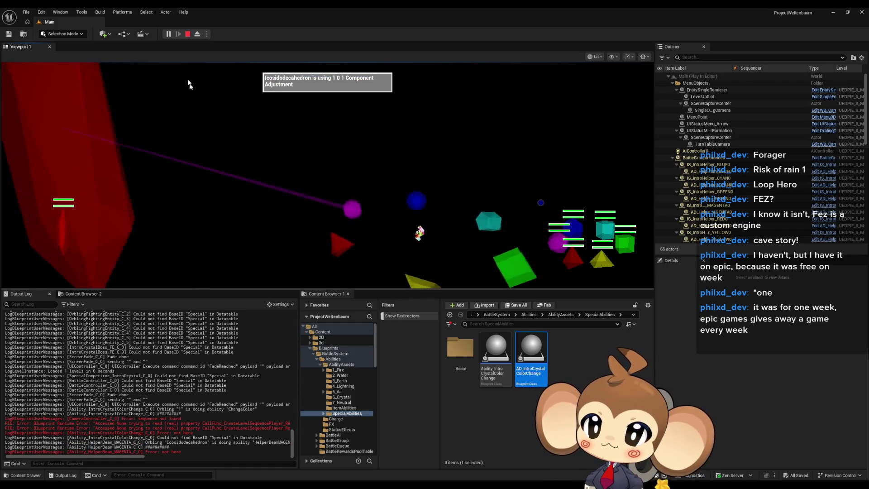
Stop the play-in-editor run and switch back to the Abstract_Ability blueprint editor window.
{"action": "left_click", "coordinate": [187, 34]}
{"action": "key", "text": "alt+Tab"}
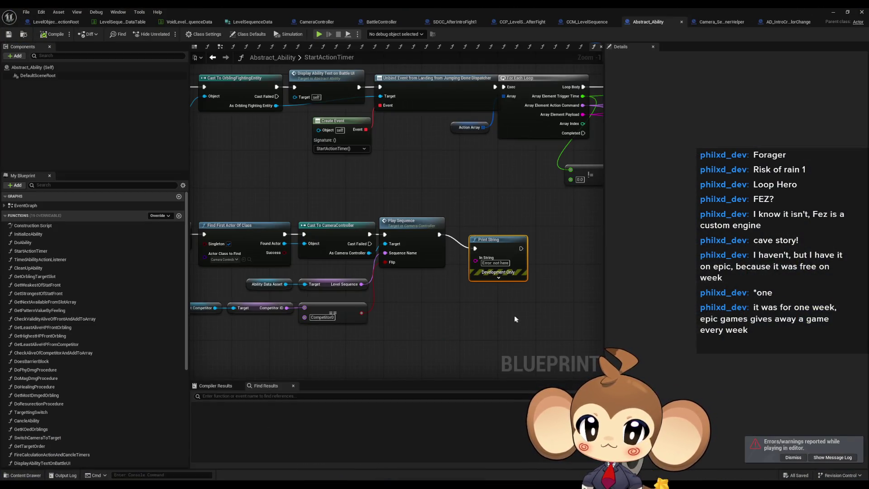
Delete the Print String node from the StartActionTimer graph.
{"action": "key", "text": "Delete"}
{"action": "left_click_drag", "start_coordinate": [467, 241], "coordinate": [442, 224]}
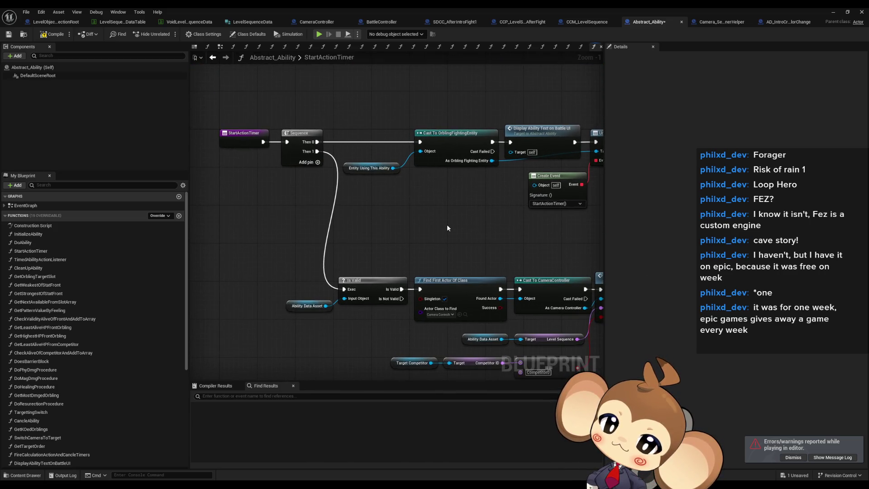
{"action": "left_click_drag", "start_coordinate": [471, 243], "coordinate": [368, 217]}
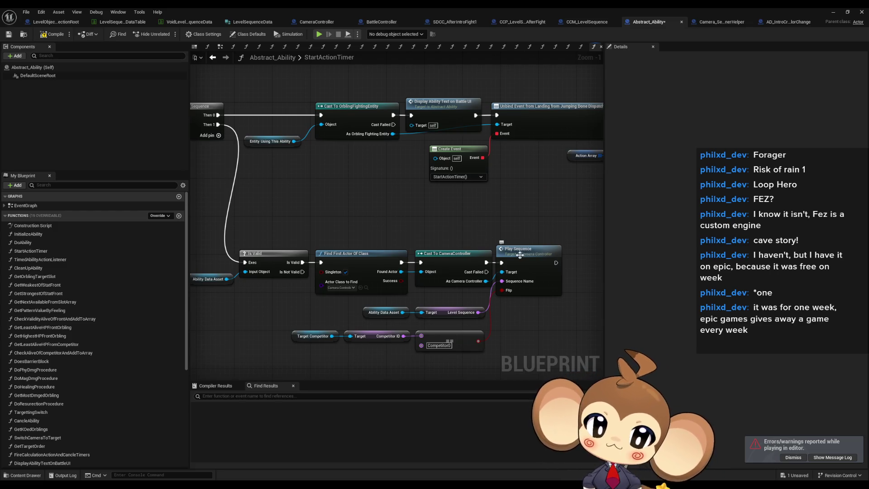
{"action": "left_click_drag", "start_coordinate": [504, 255], "coordinate": [523, 239]}
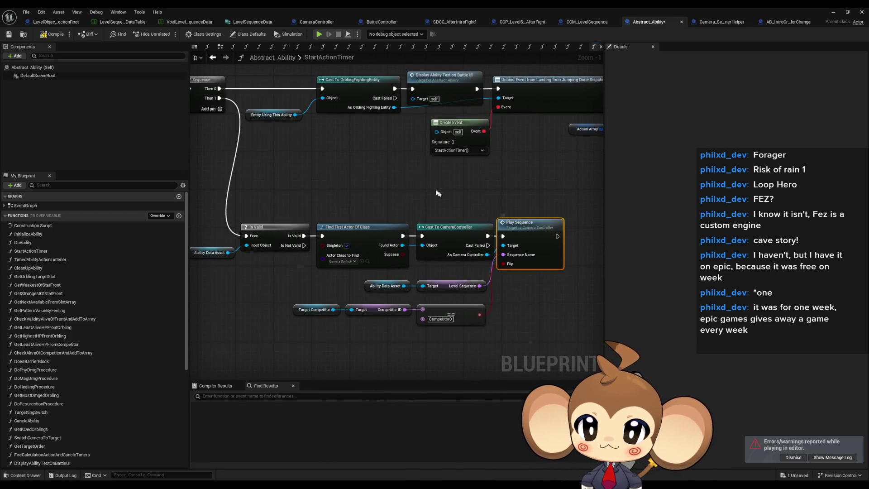
{"action": "double_click", "coordinate": [357, 7]}
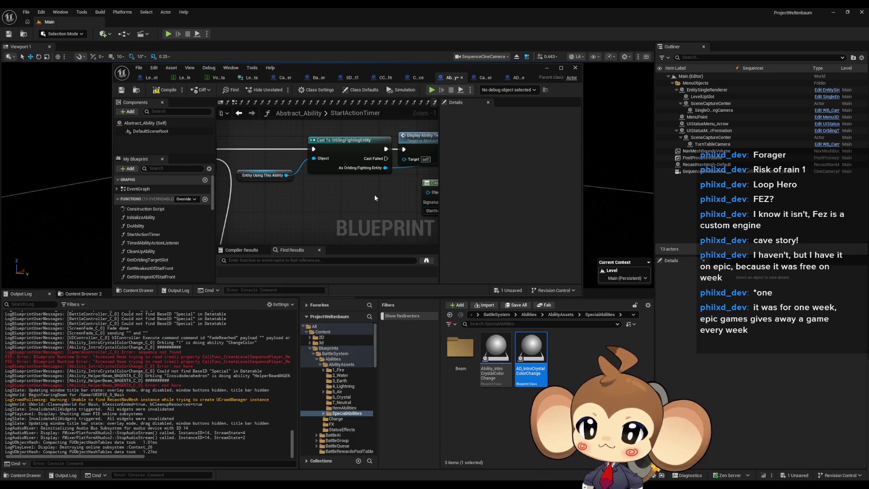
{"action": "double_click", "coordinate": [355, 68]}
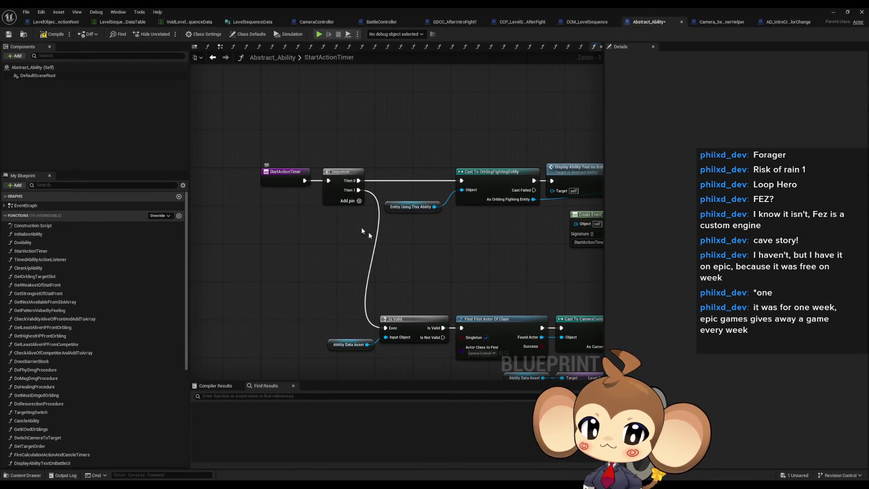
{"action": "scroll", "coordinate": [343, 216], "scroll_direction": "down", "scroll_amount": 2}
{"action": "scroll", "coordinate": [275, 299], "scroll_direction": "up", "scroll_amount": 3}
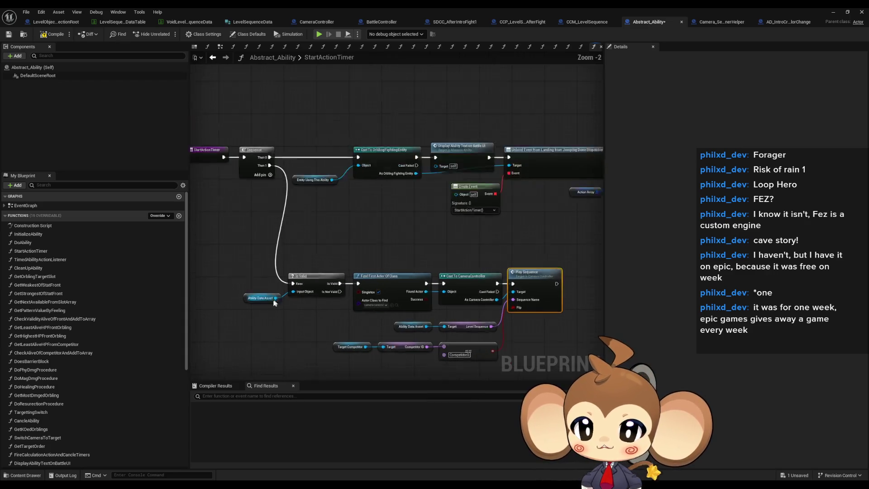
Wire the Sequence node's Then 1 straight into Find First Actor Of Class.
{"action": "left_click", "coordinate": [267, 297]}
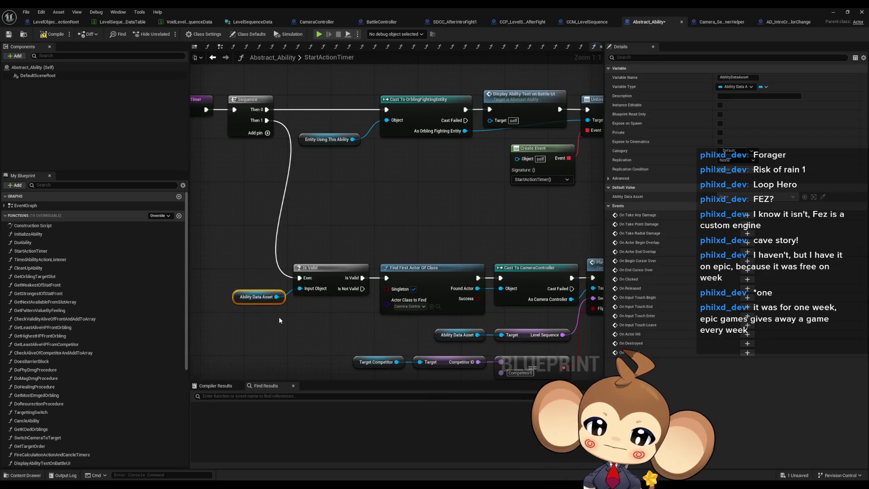
{"action": "left_click_drag", "start_coordinate": [305, 312], "coordinate": [291, 252]}
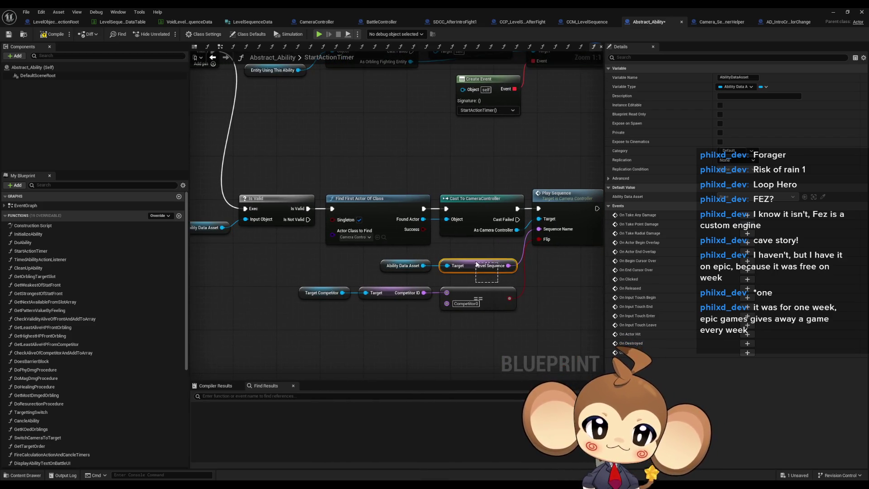
{"action": "left_click_drag", "start_coordinate": [475, 260], "coordinate": [503, 257]}
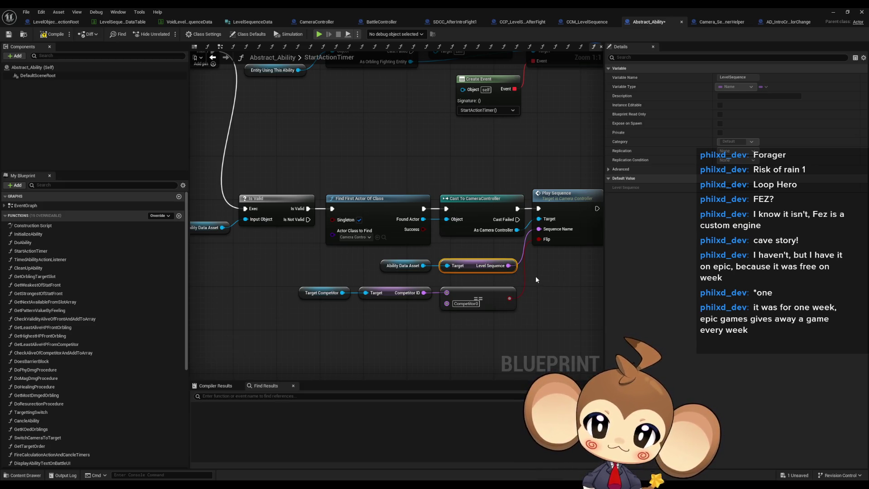
{"action": "left_click_drag", "start_coordinate": [398, 250], "coordinate": [471, 275]}
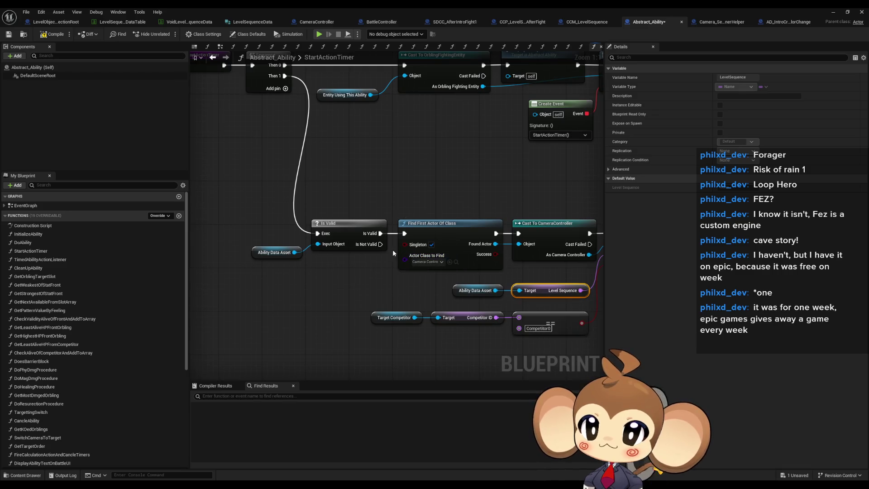
{"action": "left_click_drag", "start_coordinate": [393, 254], "coordinate": [389, 277]}
{"action": "mouse_move", "coordinate": [273, 95]}
{"action": "left_mouse_down"}
{"action": "mouse_move", "coordinate": [359, 180]}
{"action": "mouse_move", "coordinate": [400, 256]}
{"action": "left_mouse_up"}
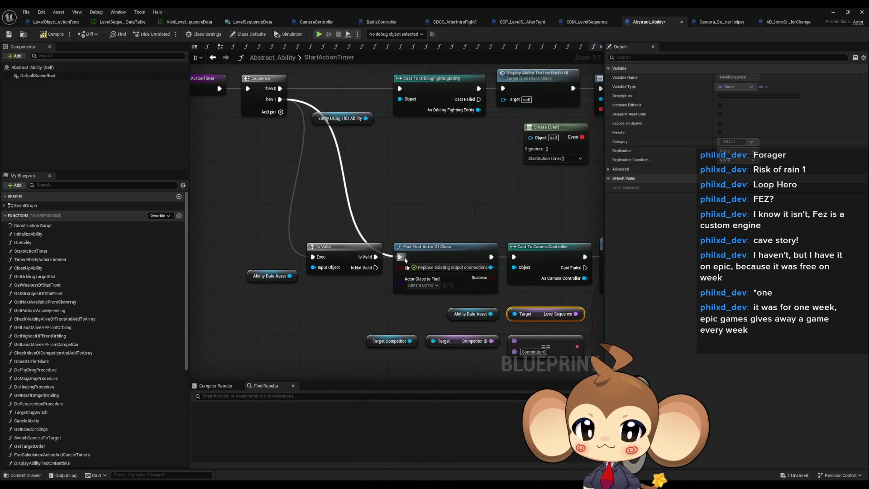
Delete the Is Valid check together with its Ability Data Asset input.
{"action": "mouse_move", "coordinate": [245, 233]}
{"action": "left_mouse_down"}
{"action": "mouse_move", "coordinate": [346, 301]}
{"action": "mouse_move", "coordinate": [282, 287]}
{"action": "left_mouse_up"}
{"action": "key", "text": "Delete"}
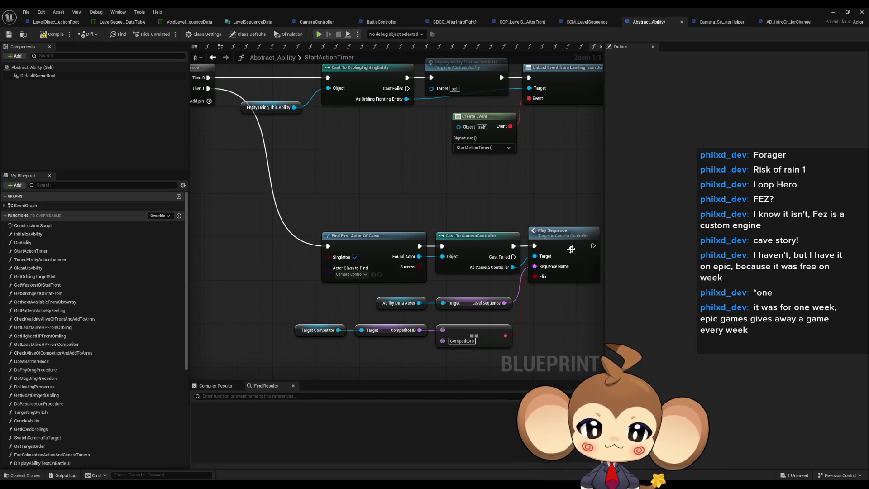
{"action": "left_click_drag", "start_coordinate": [573, 248], "coordinate": [473, 247]}
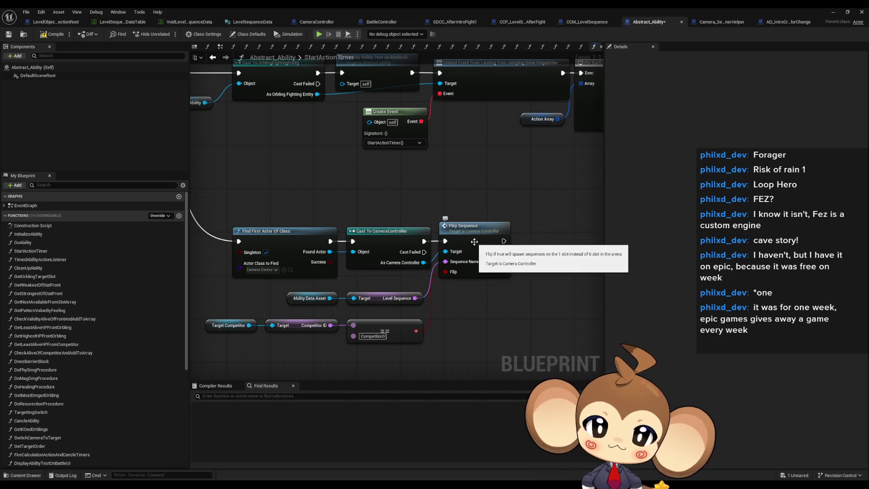
{"action": "left_click", "coordinate": [407, 295]}
Open CameraController's PlaySequence function from the Play Sequence node.
{"action": "double_click", "coordinate": [473, 232]}
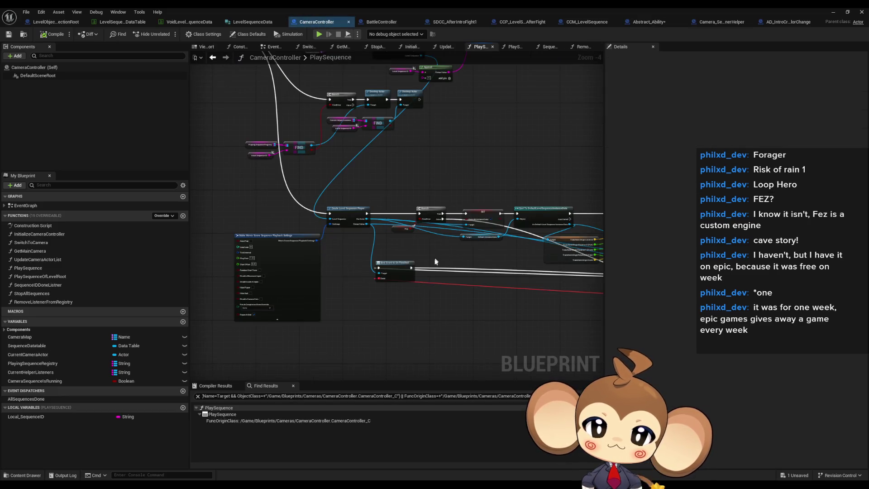
{"action": "left_click_drag", "start_coordinate": [363, 209], "coordinate": [294, 249]}
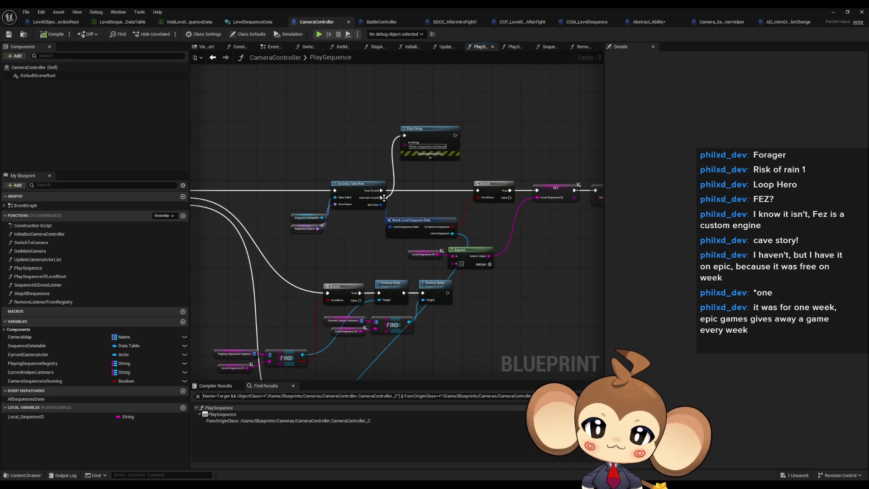
{"action": "mouse_move", "coordinate": [326, 257]}
{"action": "left_mouse_down"}
{"action": "mouse_move", "coordinate": [470, 255]}
{"action": "mouse_move", "coordinate": [435, 242]}
{"action": "left_mouse_up"}
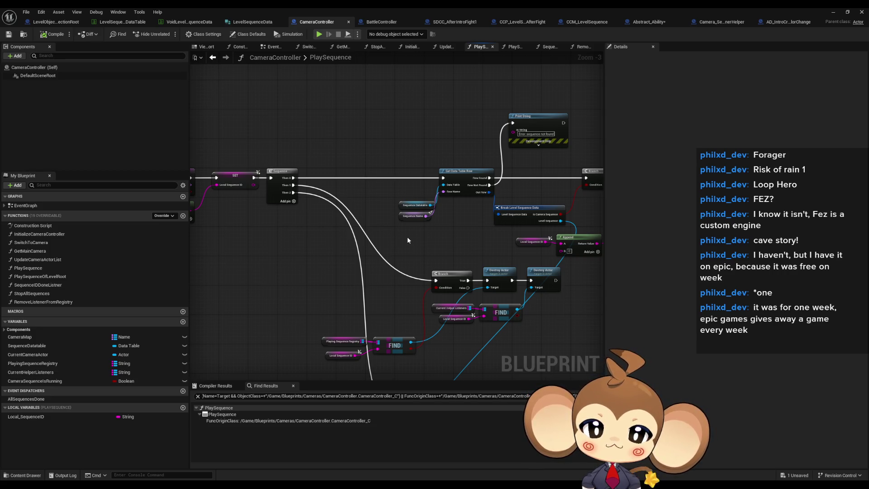
{"action": "mouse_move", "coordinate": [406, 242]}
{"action": "left_mouse_down"}
{"action": "mouse_move", "coordinate": [386, 249]}
{"action": "mouse_move", "coordinate": [295, 219]}
{"action": "mouse_move", "coordinate": [202, 212]}
{"action": "mouse_move", "coordinate": [362, 228]}
{"action": "mouse_move", "coordinate": [429, 243]}
{"action": "left_mouse_up"}
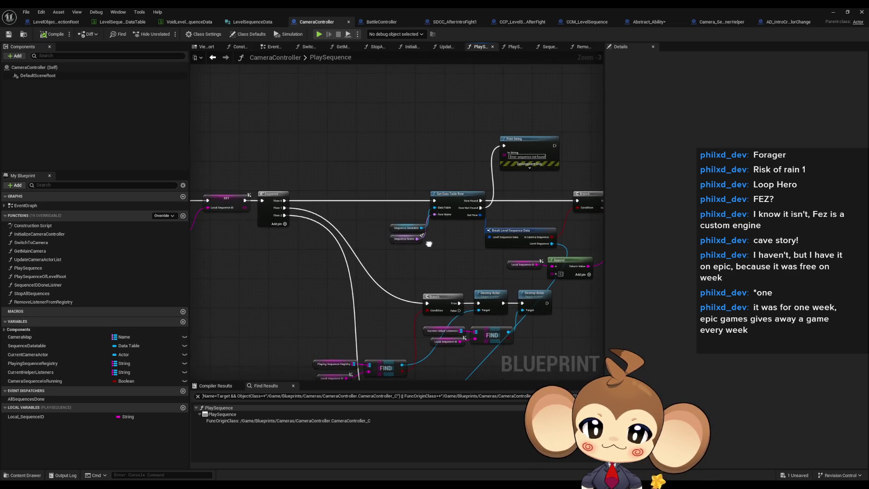
Link SET directly to Get Data Table Row and remove the Sequence node's third output.
{"action": "left_click_drag", "start_coordinate": [263, 214], "coordinate": [304, 272]}
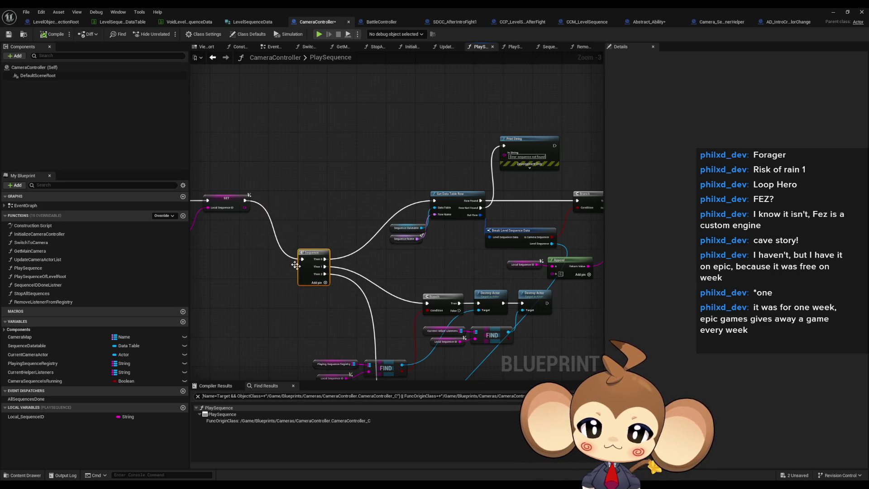
{"action": "left_click_drag", "start_coordinate": [245, 200], "coordinate": [433, 201]}
{"action": "mouse_move", "coordinate": [320, 263]}
{"action": "left_mouse_down"}
{"action": "mouse_move", "coordinate": [303, 248]}
{"action": "mouse_move", "coordinate": [337, 173]}
{"action": "mouse_move", "coordinate": [455, 340]}
{"action": "mouse_move", "coordinate": [434, 272]}
{"action": "mouse_move", "coordinate": [427, 203]}
{"action": "mouse_move", "coordinate": [437, 202]}
{"action": "left_mouse_up"}
{"action": "left_click", "coordinate": [308, 243], "text": "alt"}
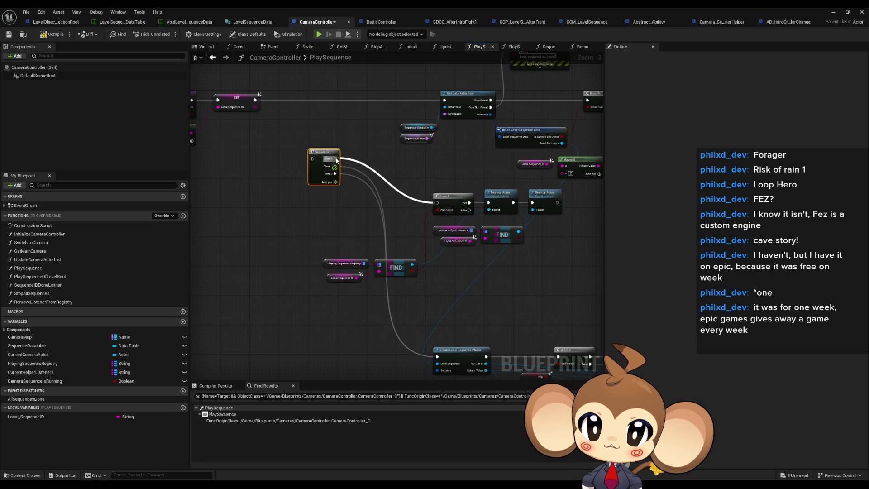
{"action": "right_click", "coordinate": [335, 177]}
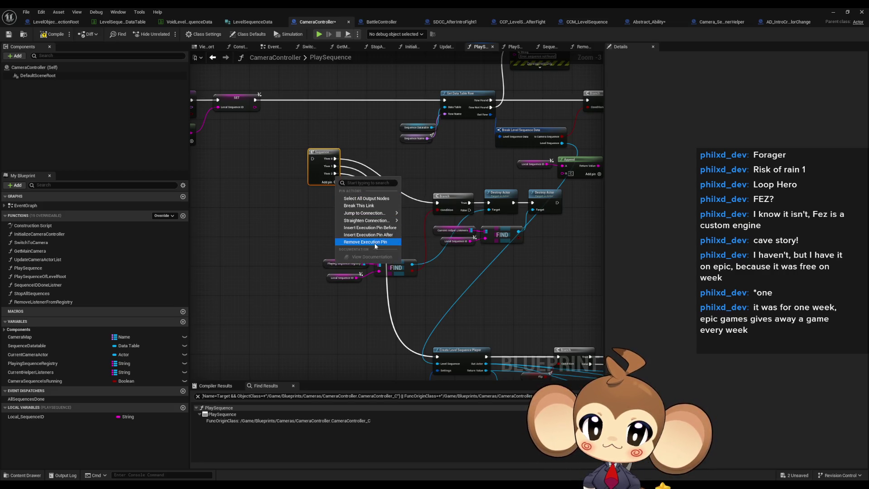
{"action": "left_click", "coordinate": [365, 241]}
Disconnect Branch False from Sequence and feed Sequence from Get Data Table Row instead.
{"action": "mouse_move", "coordinate": [325, 158]}
{"action": "left_mouse_down"}
{"action": "mouse_move", "coordinate": [264, 210]}
{"action": "mouse_move", "coordinate": [623, 200]}
{"action": "mouse_move", "coordinate": [419, 183]}
{"action": "mouse_move", "coordinate": [466, 194]}
{"action": "mouse_move", "coordinate": [330, 156]}
{"action": "mouse_move", "coordinate": [311, 164]}
{"action": "left_mouse_up"}
{"action": "mouse_move", "coordinate": [448, 157]}
{"action": "left_mouse_down"}
{"action": "mouse_move", "coordinate": [466, 169]}
{"action": "mouse_move", "coordinate": [570, 172]}
{"action": "left_mouse_up"}
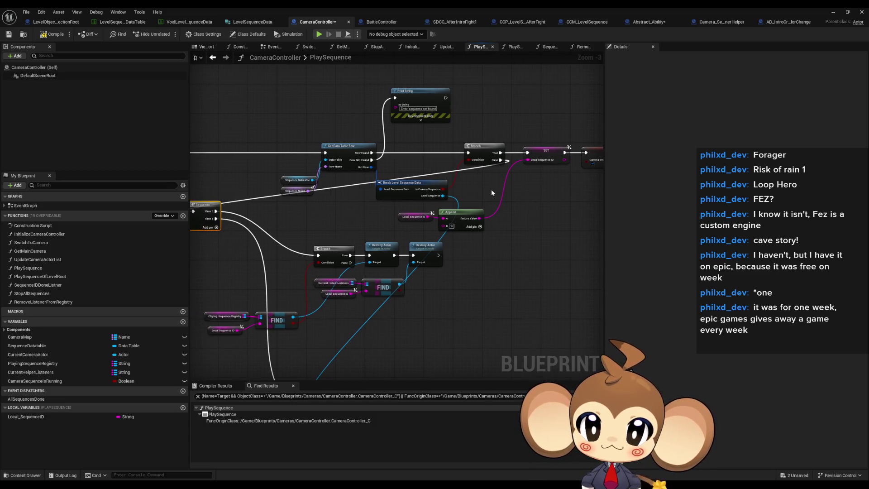
{"action": "mouse_move", "coordinate": [494, 188]}
{"action": "left_mouse_down"}
{"action": "mouse_move", "coordinate": [297, 188]}
{"action": "mouse_move", "coordinate": [298, 223]}
{"action": "left_mouse_up"}
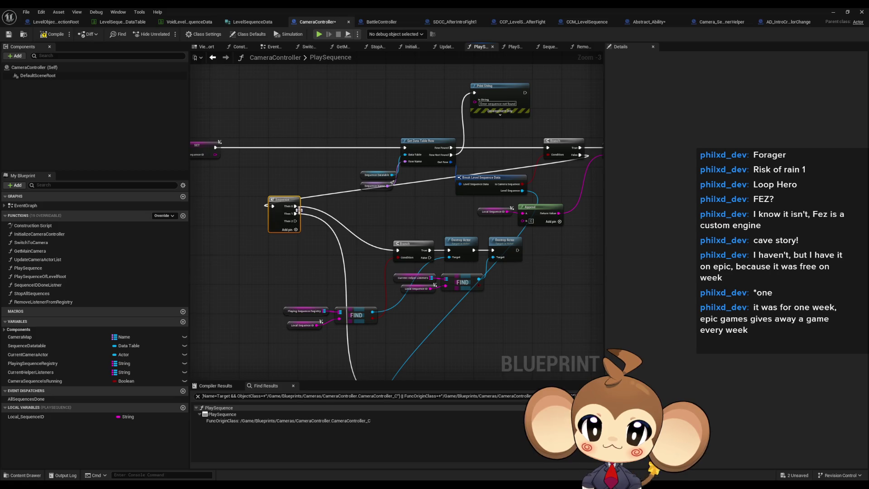
{"action": "left_click", "coordinate": [274, 206], "text": "alt"}
{"action": "left_click_drag", "start_coordinate": [281, 206], "coordinate": [467, 157]}
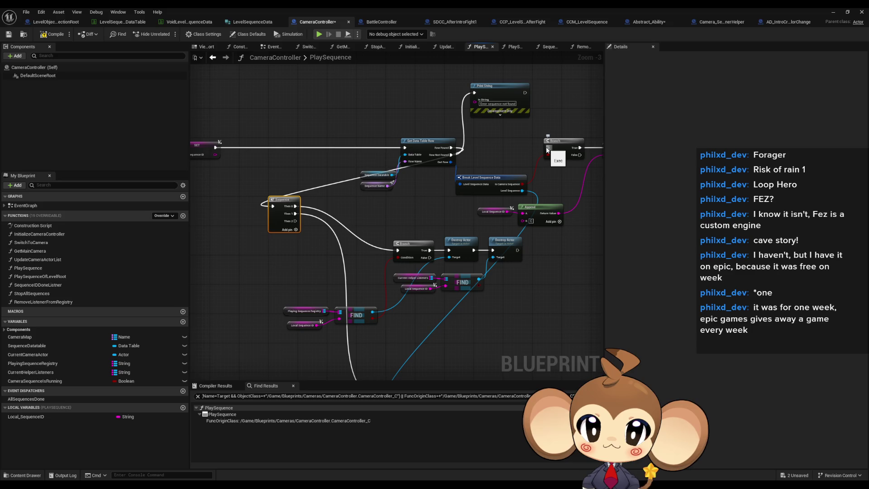
Connect Then 0 to the Branch and Then 2 to Create Level Sequence Player; delete Print String.
{"action": "left_click", "coordinate": [501, 98]}
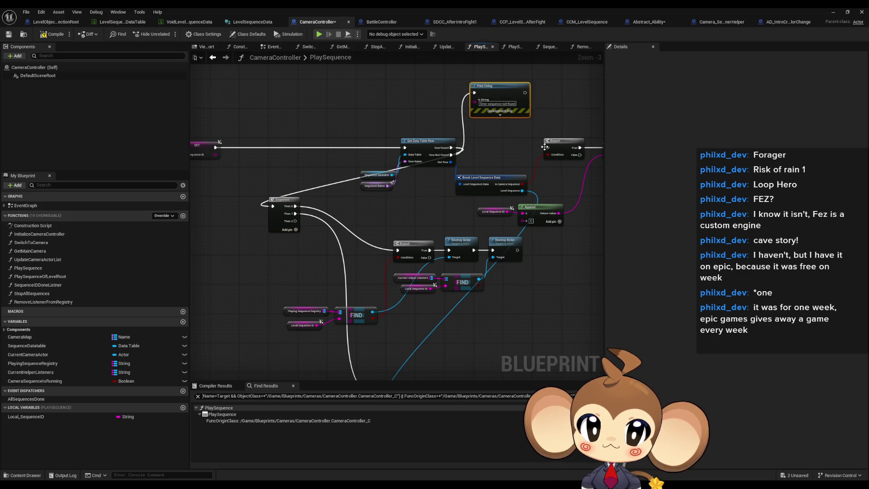
{"action": "mouse_move", "coordinate": [549, 149]}
{"action": "left_mouse_down"}
{"action": "mouse_move", "coordinate": [285, 204]}
{"action": "mouse_move", "coordinate": [397, 251]}
{"action": "left_mouse_up"}
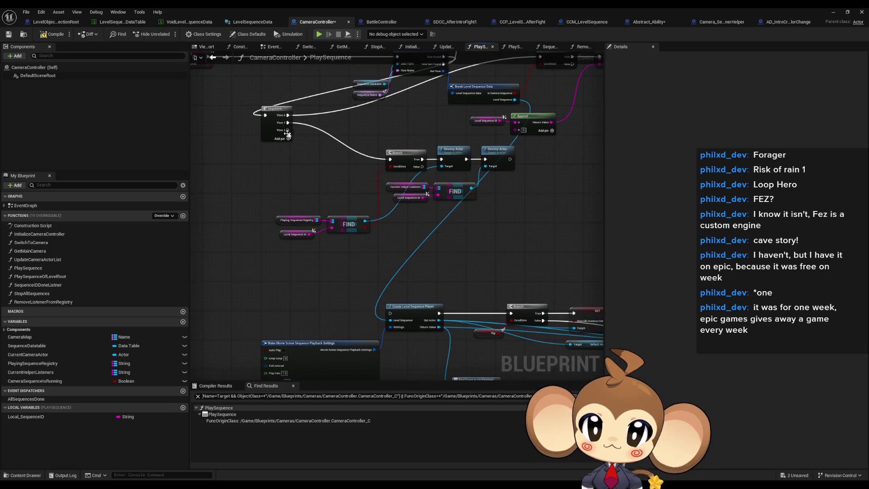
{"action": "left_click_drag", "start_coordinate": [286, 130], "coordinate": [390, 313]}
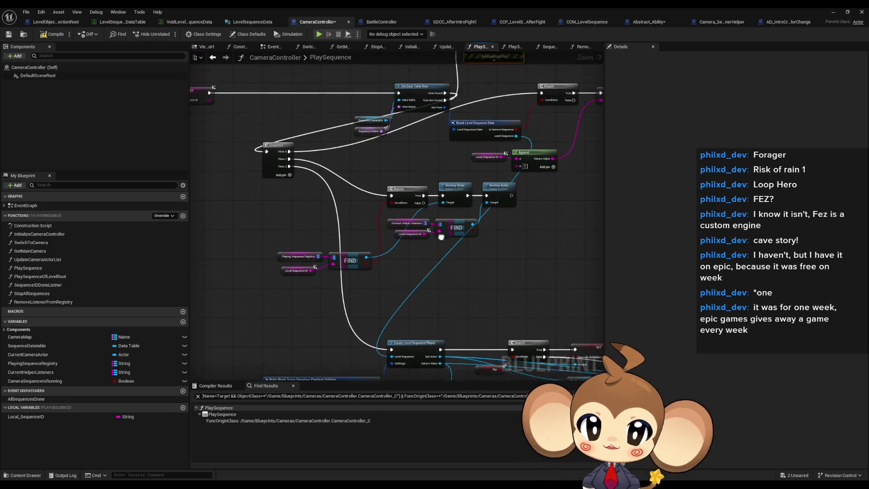
{"action": "key", "text": "Delete"}
{"action": "mouse_move", "coordinate": [299, 191]}
{"action": "left_mouse_down"}
{"action": "mouse_move", "coordinate": [307, 256]}
{"action": "mouse_move", "coordinate": [488, 191]}
{"action": "left_mouse_up"}
{"action": "mouse_move", "coordinate": [509, 247]}
{"action": "left_mouse_down"}
{"action": "mouse_move", "coordinate": [493, 211]}
{"action": "mouse_move", "coordinate": [426, 231]}
{"action": "left_mouse_up"}
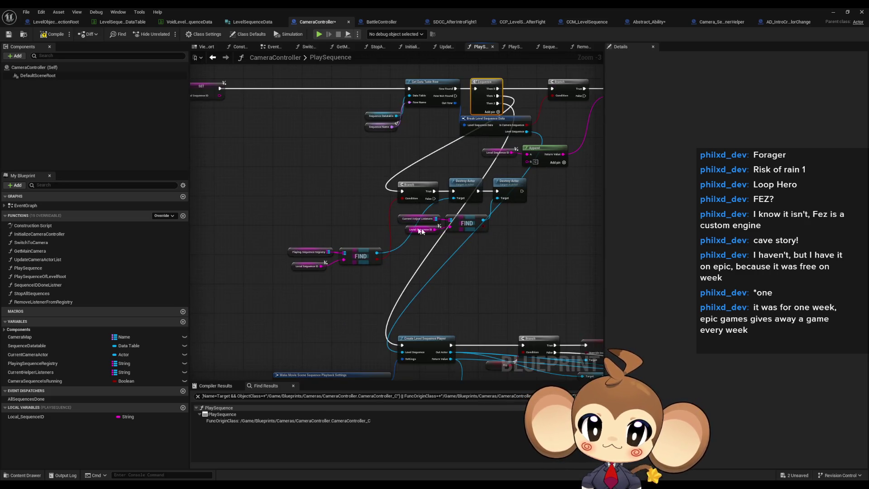
{"action": "scroll", "coordinate": [389, 230], "scroll_direction": "down", "scroll_amount": 4}
{"action": "scroll", "coordinate": [442, 227], "scroll_direction": "up", "scroll_amount": 5}
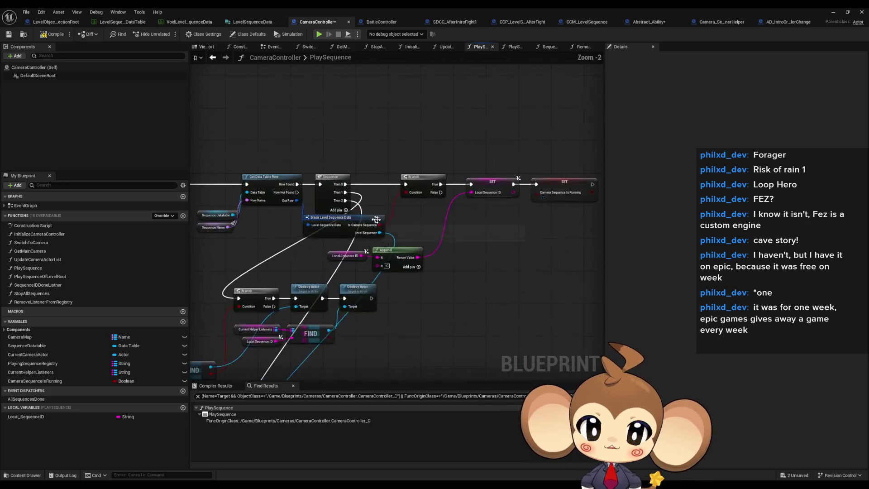
Save CameraController and rearrange the SET Local_SequenceID node and sequence-name nodes.
{"action": "key", "text": "ctrl+s"}
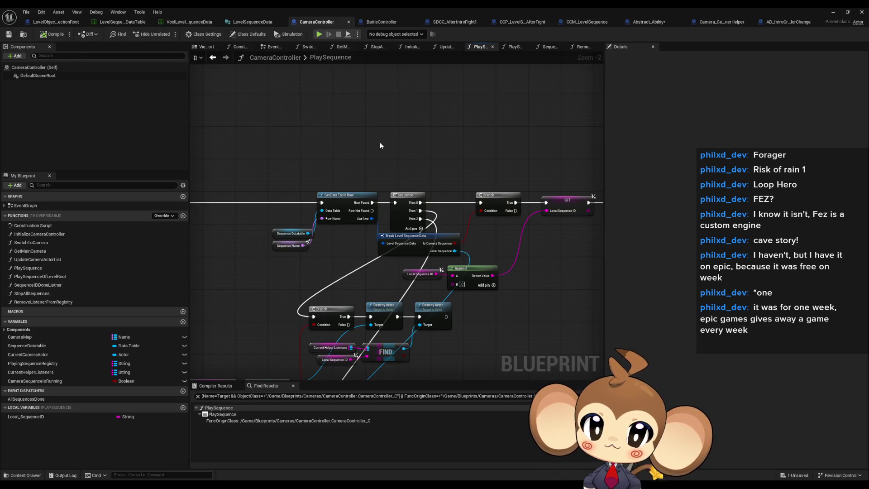
{"action": "left_click_drag", "start_coordinate": [376, 148], "coordinate": [442, 176]}
{"action": "scroll", "coordinate": [385, 114], "scroll_direction": "down", "scroll_amount": 5}
{"action": "mouse_move", "coordinate": [386, 114]}
{"action": "left_mouse_down"}
{"action": "mouse_move", "coordinate": [588, 289]}
{"action": "mouse_move", "coordinate": [527, 300]}
{"action": "left_mouse_up"}
{"action": "scroll", "coordinate": [410, 220], "scroll_direction": "up", "scroll_amount": 6}
{"action": "mouse_move", "coordinate": [500, 202]}
{"action": "left_mouse_down"}
{"action": "mouse_move", "coordinate": [327, 203]}
{"action": "mouse_move", "coordinate": [397, 162]}
{"action": "left_mouse_up"}
{"action": "left_click", "coordinate": [354, 174]}
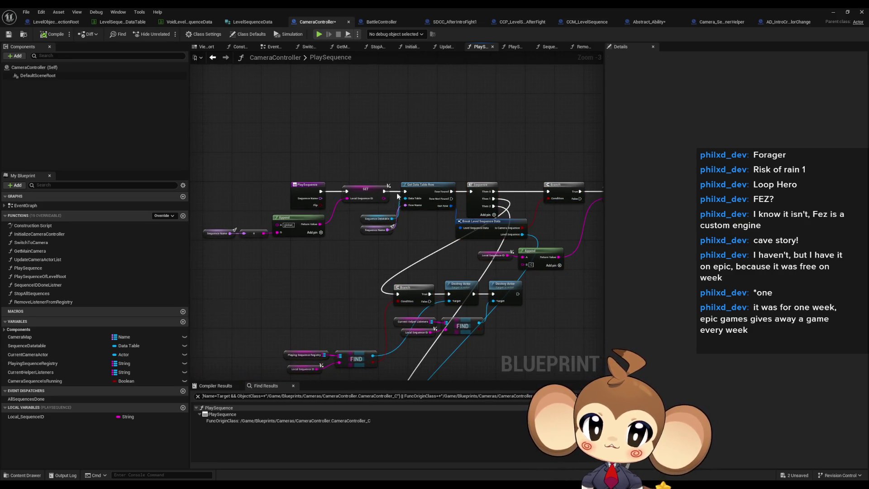
{"action": "scroll", "coordinate": [398, 196], "scroll_direction": "up", "scroll_amount": 1}
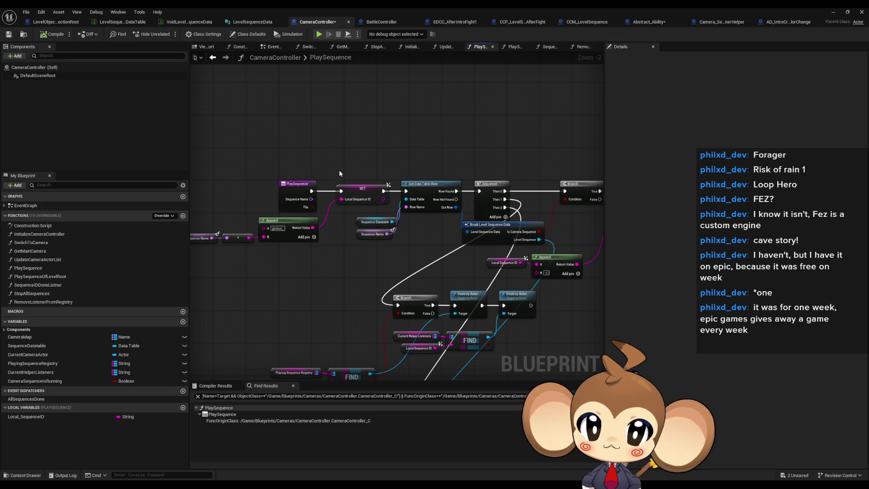
{"action": "left_click", "coordinate": [362, 189]}
{"action": "mouse_move", "coordinate": [243, 221]}
{"action": "left_mouse_down"}
{"action": "mouse_move", "coordinate": [362, 231]}
{"action": "mouse_move", "coordinate": [422, 121]}
{"action": "left_mouse_up"}
Wire PlaySequence into Get Data Table Row and SET's execution output into Sequence.
{"action": "left_click_drag", "start_coordinate": [454, 180], "coordinate": [359, 180]}
{"action": "mouse_move", "coordinate": [517, 90]}
{"action": "left_mouse_down"}
{"action": "mouse_move", "coordinate": [498, 150]}
{"action": "mouse_move", "coordinate": [525, 135]}
{"action": "mouse_move", "coordinate": [518, 107]}
{"action": "mouse_move", "coordinate": [527, 183]}
{"action": "left_mouse_up"}
{"action": "mouse_move", "coordinate": [401, 168]}
{"action": "left_mouse_down"}
{"action": "mouse_move", "coordinate": [453, 222]}
{"action": "mouse_move", "coordinate": [512, 229]}
{"action": "left_mouse_up"}
{"action": "left_click_drag", "start_coordinate": [481, 183], "coordinate": [397, 183]}
{"action": "left_click", "coordinate": [482, 156]}
{"action": "left_click_drag", "start_coordinate": [482, 156], "coordinate": [420, 179]}
Compile and save the CameraController blueprint, then bring its editor back from the taskbar.
{"action": "left_click", "coordinate": [53, 38]}
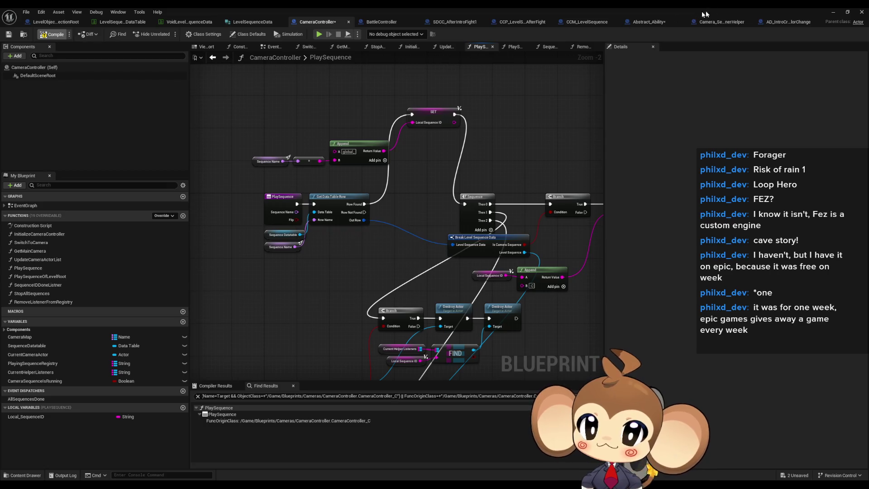
{"action": "left_click", "coordinate": [833, 12]}
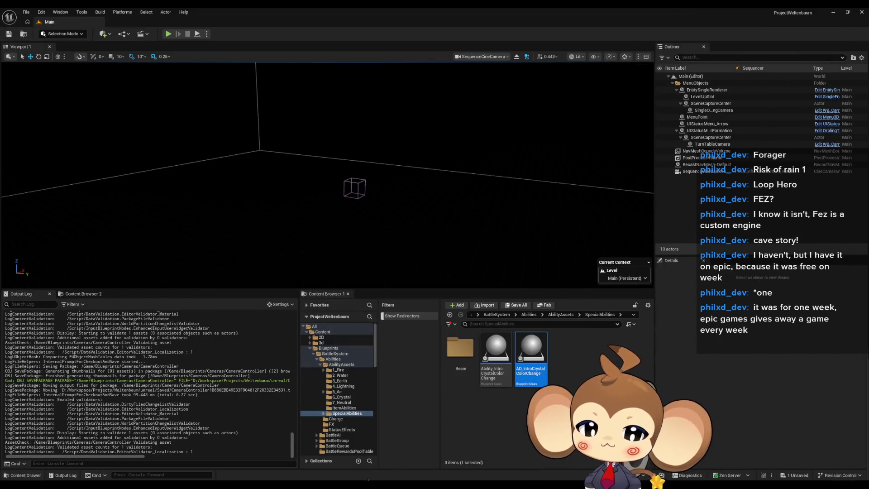
{"action": "mouse_move", "coordinate": [368, 478]}
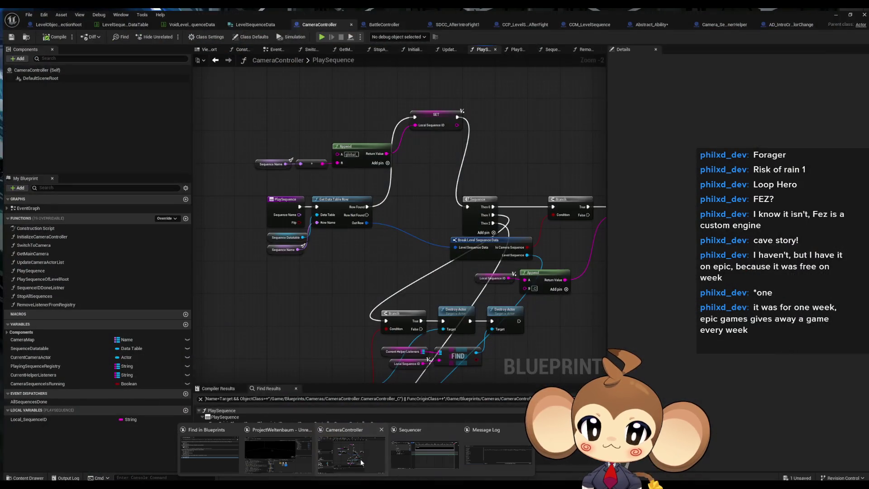
{"action": "left_click", "coordinate": [360, 459]}
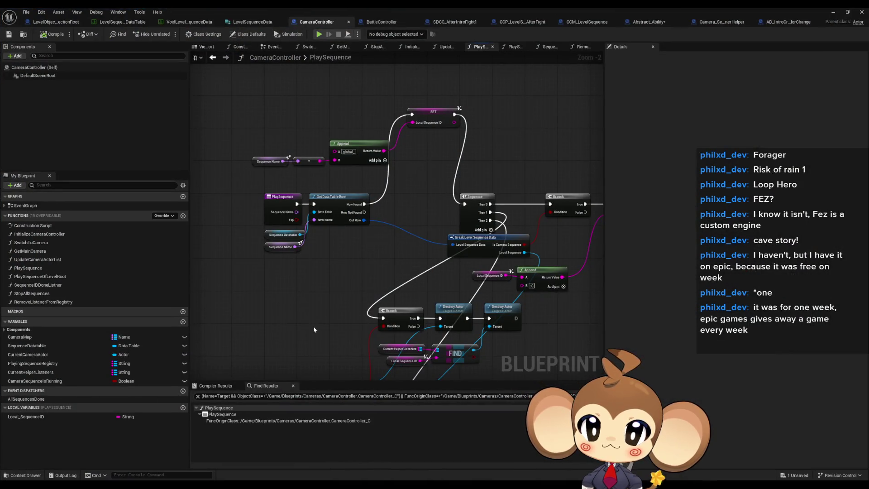
Inspect the PlaySequenceOfLevelRoot graph around Get All Actors Of Class, then start a test play.
{"action": "double_click", "coordinate": [40, 276]}
{"action": "scroll", "coordinate": [323, 237], "scroll_direction": "up", "scroll_amount": 2}
{"action": "left_click_drag", "start_coordinate": [333, 260], "coordinate": [334, 259]}
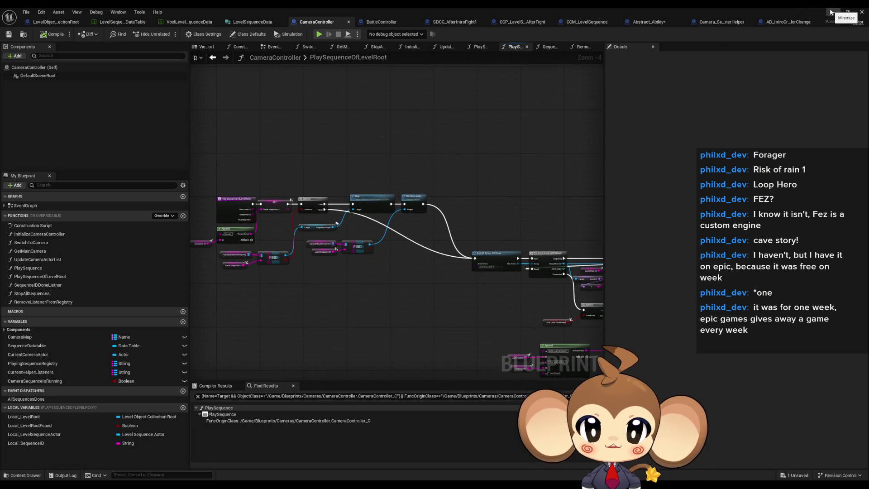
{"action": "scroll", "coordinate": [407, 253], "scroll_direction": "up", "scroll_amount": 2}
{"action": "left_click_drag", "start_coordinate": [407, 253], "coordinate": [259, 214]}
{"action": "scroll", "coordinate": [333, 239], "scroll_direction": "down", "scroll_amount": 1}
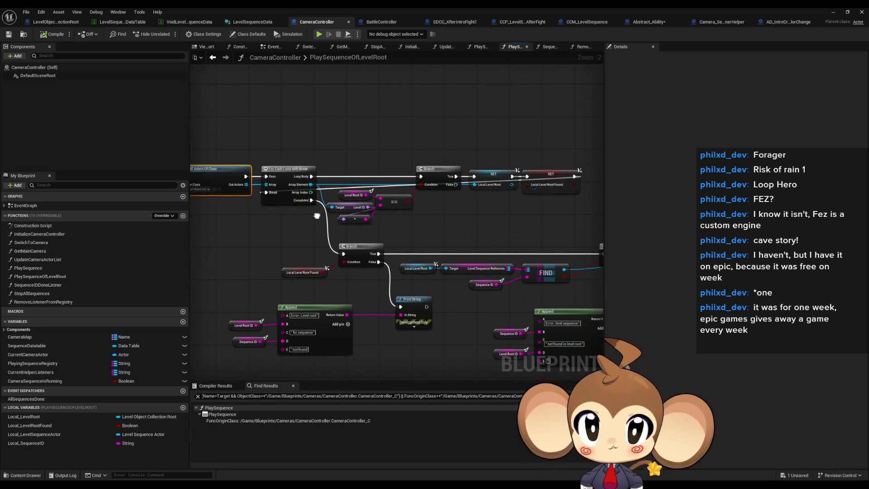
{"action": "scroll", "coordinate": [399, 237], "scroll_direction": "down", "scroll_amount": 2}
{"action": "left_click", "coordinate": [834, 14]}
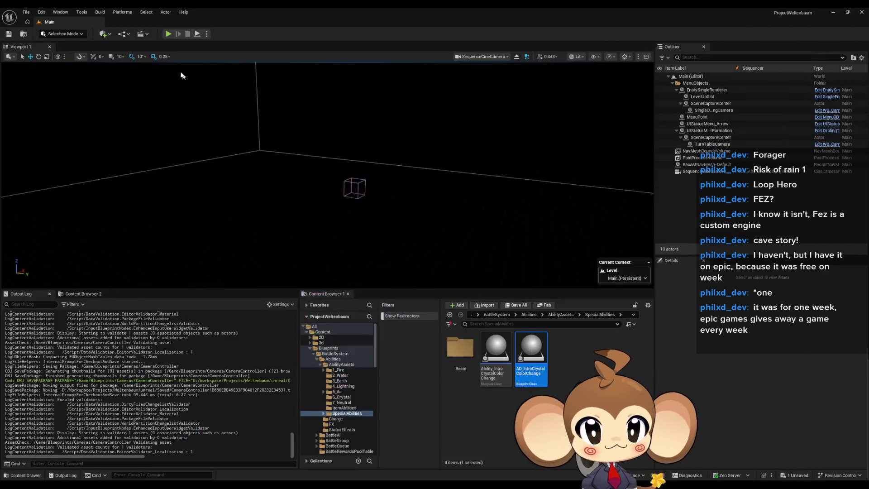
{"action": "left_click", "coordinate": [169, 34]}
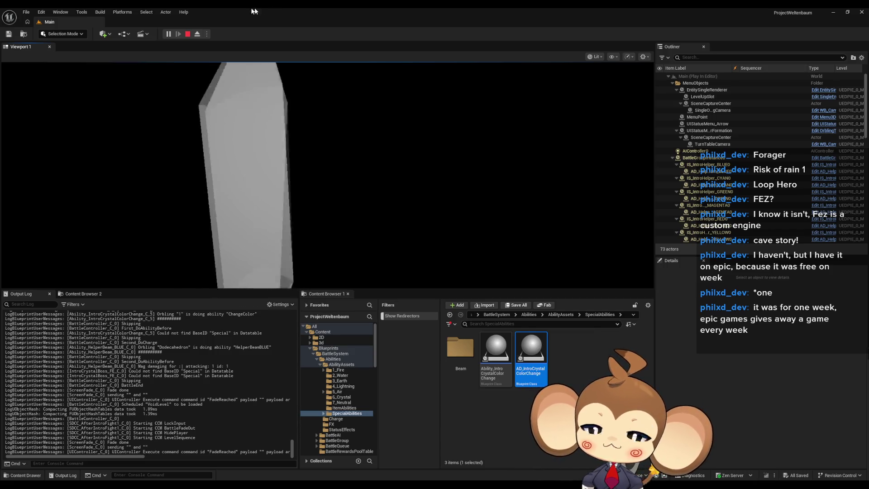
Stop the test run and open the LevelSequenceDataTable tab in the CameraController window.
{"action": "left_click", "coordinate": [187, 34]}
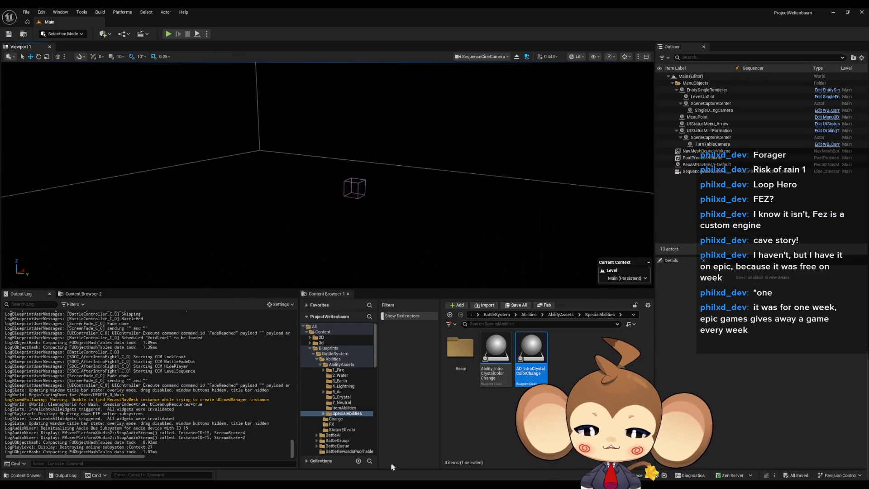
{"action": "mouse_move", "coordinate": [414, 457]}
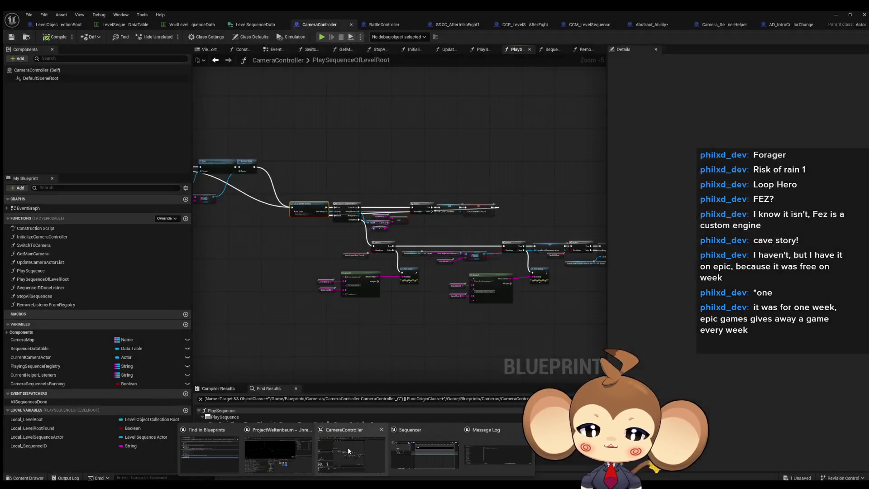
{"action": "left_click", "coordinate": [347, 447]}
{"action": "left_click", "coordinate": [120, 25]}
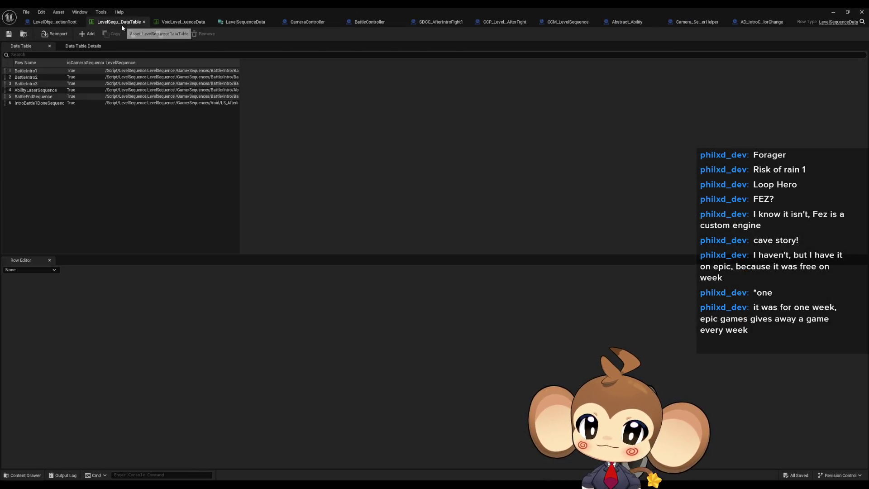
Inspect row 6, IntroBattle1DoneSequence, in the Row Editor, then minimize the data table window.
{"action": "left_click", "coordinate": [28, 103]}
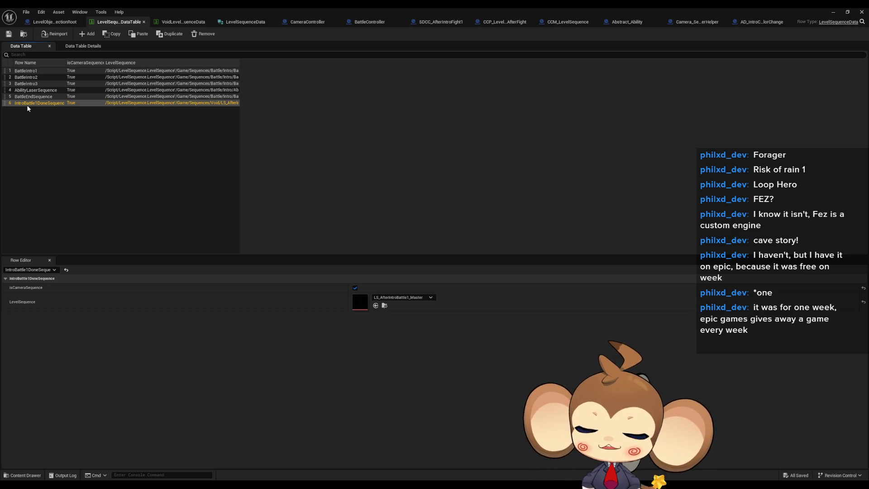
{"action": "left_click", "coordinate": [131, 146]}
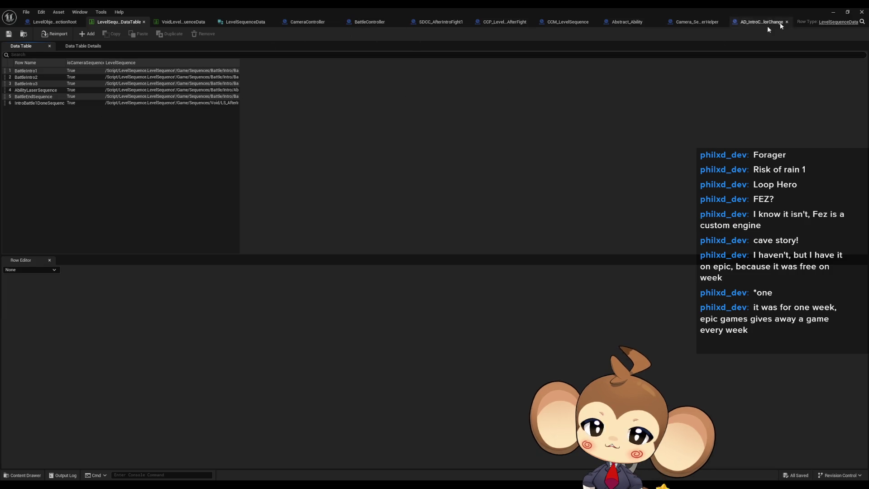
{"action": "left_click", "coordinate": [829, 13]}
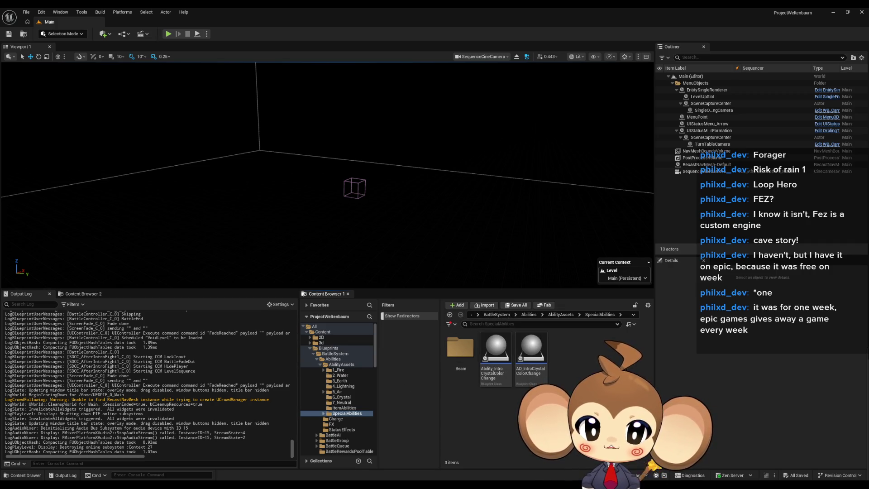
Bring the LevelSequenceDataTable window forward and switch to the CCP_LevelSequenceAfterFight tab.
{"action": "mouse_move", "coordinate": [356, 479]}
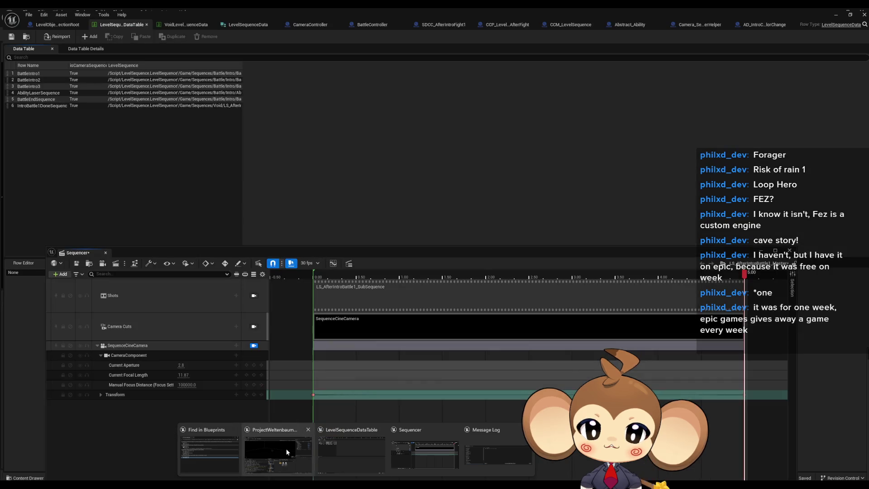
{"action": "left_click", "coordinate": [286, 449]}
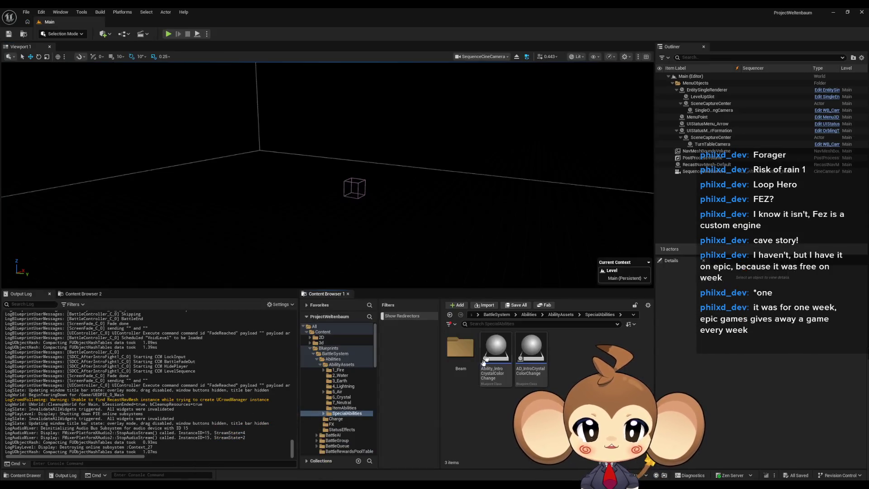
{"action": "mouse_move", "coordinate": [356, 479]}
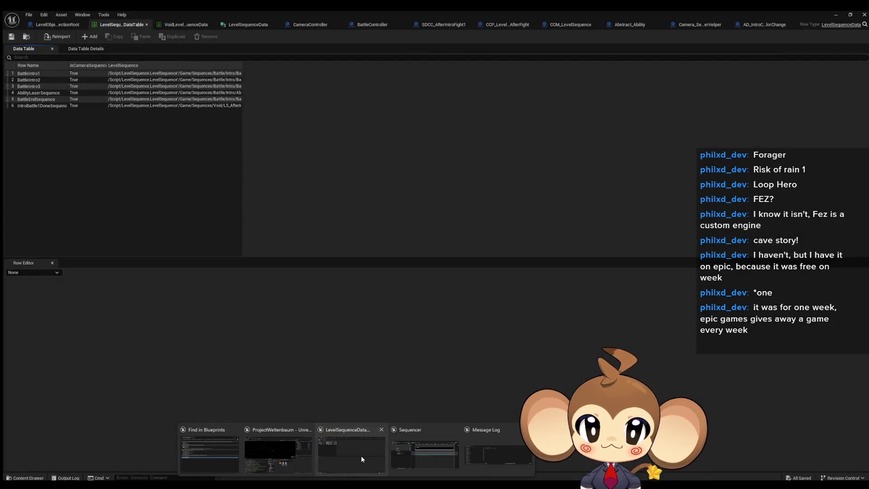
{"action": "left_click", "coordinate": [361, 456]}
{"action": "left_click", "coordinate": [507, 24]}
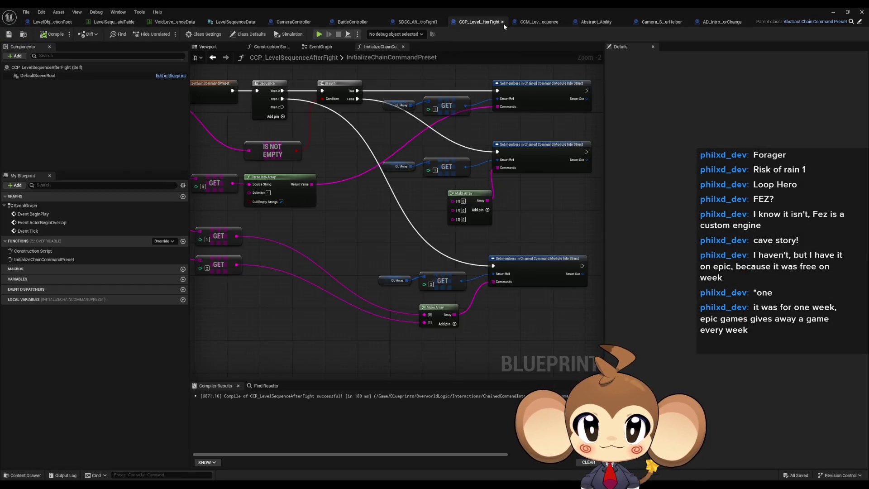
Show Class Defaults, expand CC Array entries 0–3 starting with LockInput, then restore the window size.
{"action": "left_click", "coordinate": [215, 35]}
{"action": "left_click", "coordinate": [156, 36]}
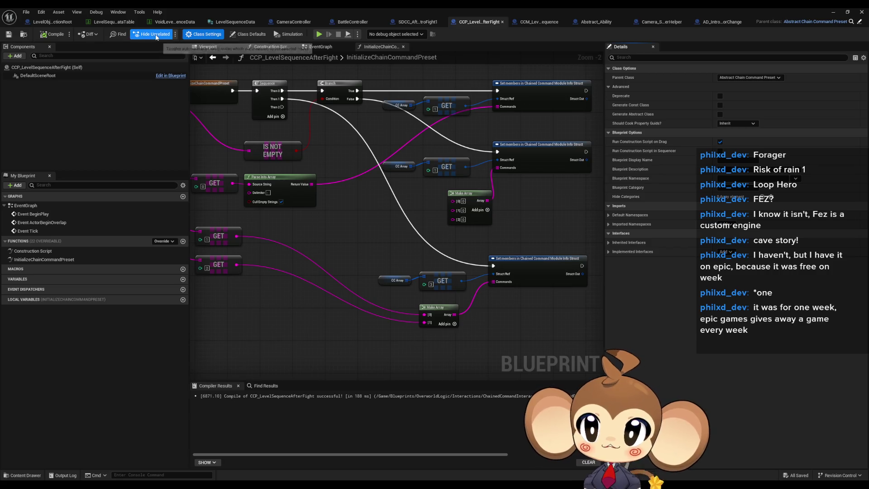
{"action": "left_click", "coordinate": [248, 35]}
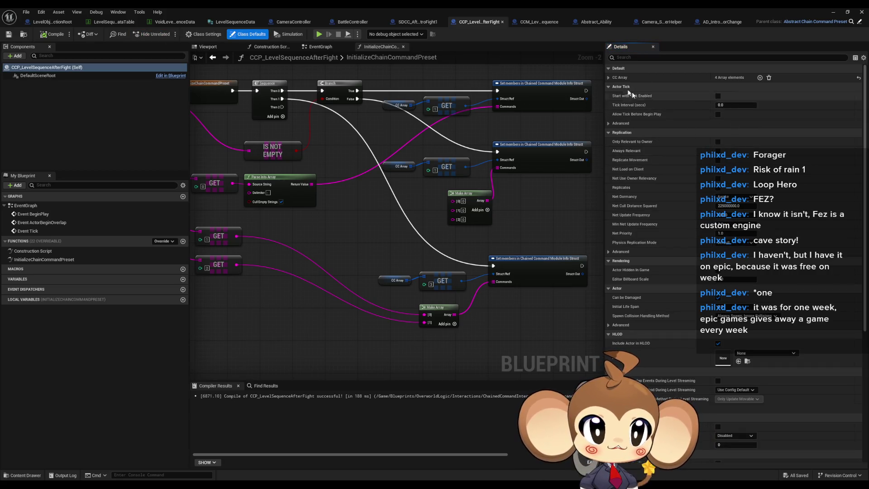
{"action": "left_click", "coordinate": [608, 77]}
{"action": "left_click", "coordinate": [615, 115]}
{"action": "left_click", "coordinate": [614, 107]}
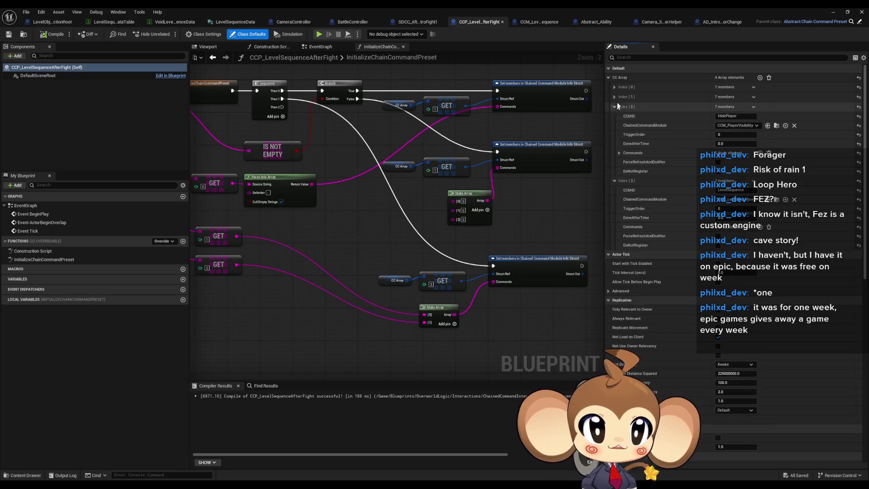
{"action": "left_click", "coordinate": [614, 97]}
{"action": "left_click", "coordinate": [614, 86]}
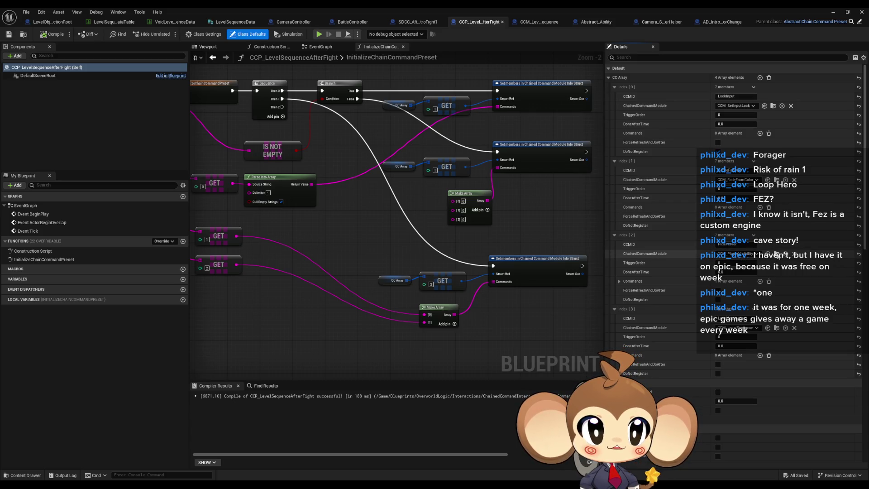
{"action": "double_click", "coordinate": [530, 7]}
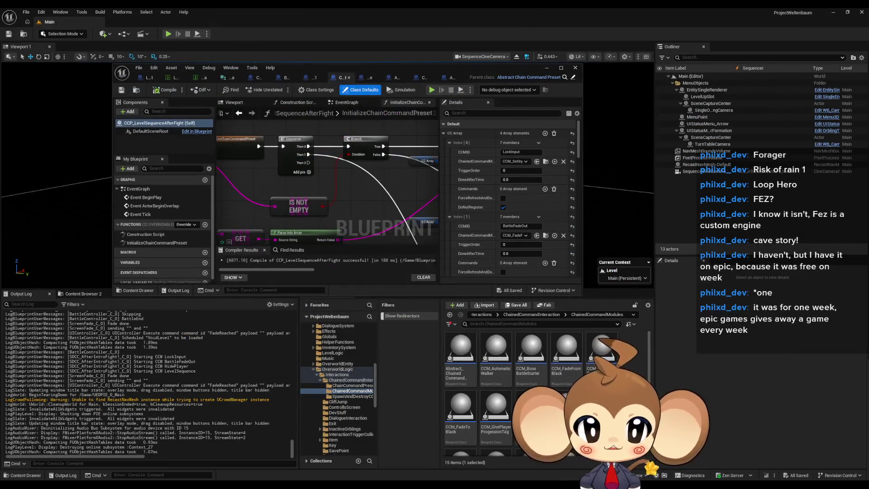
Maximize the editor and inspect the parent StartCCM implementation in Abstract_ChainedCommandModule.
{"action": "double_click", "coordinate": [350, 69]}
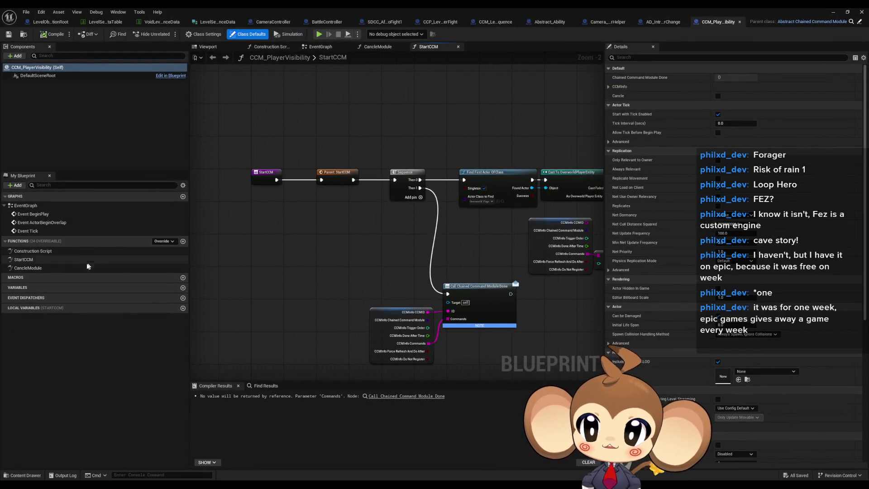
{"action": "scroll", "coordinate": [368, 174], "scroll_direction": "up", "scroll_amount": 2}
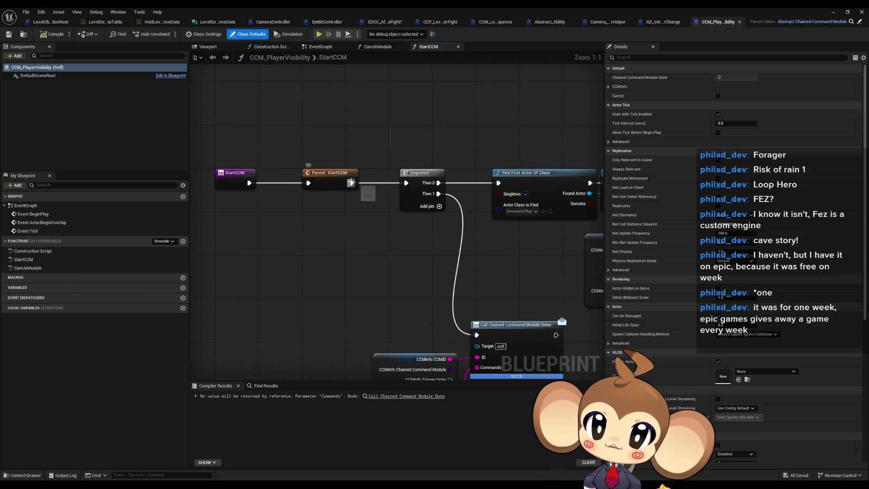
{"action": "scroll", "coordinate": [274, 223], "scroll_direction": "down", "scroll_amount": 3}
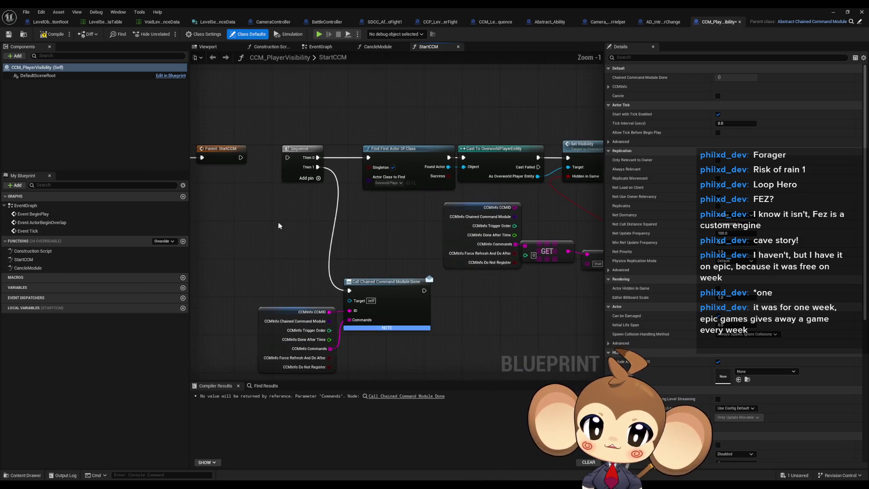
{"action": "scroll", "coordinate": [278, 222], "scroll_direction": "down", "scroll_amount": 1}
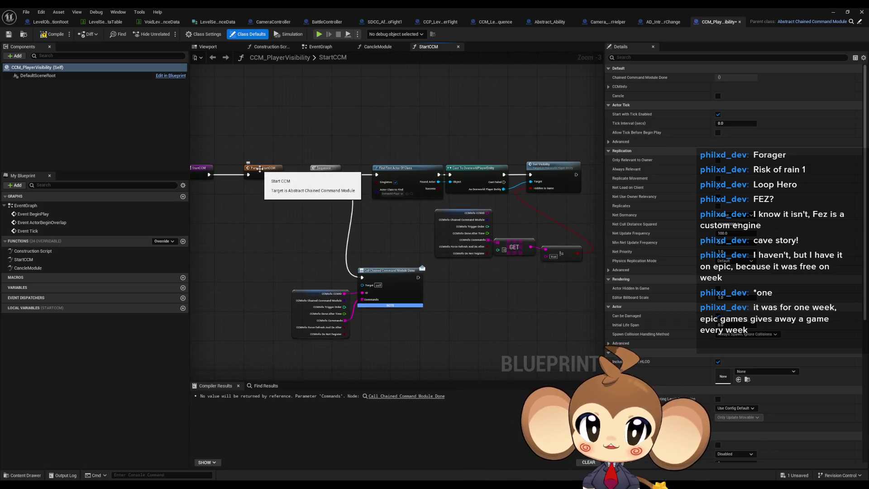
{"action": "left_click", "coordinate": [259, 169]}
{"action": "double_click", "coordinate": [259, 169]}
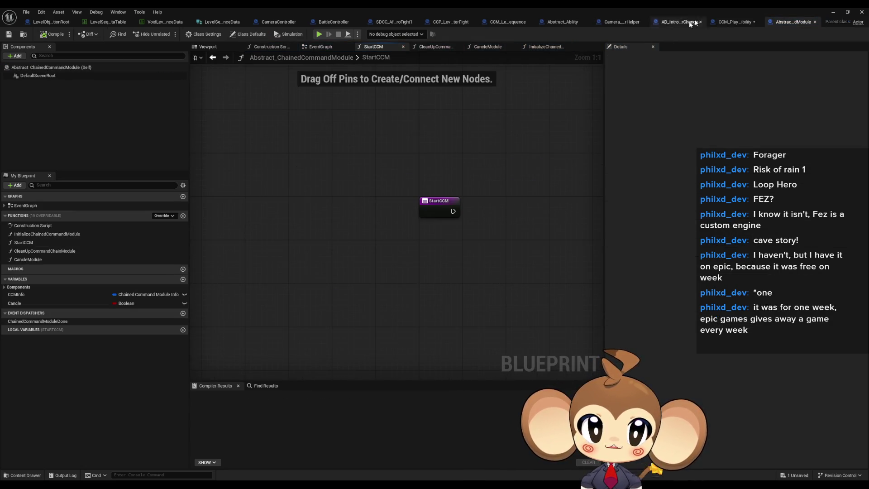
{"action": "left_click", "coordinate": [815, 21]}
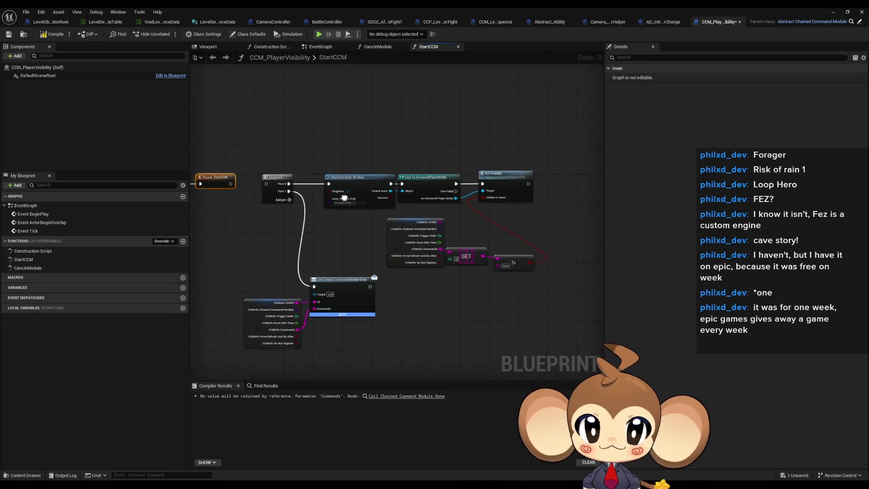
{"action": "scroll", "coordinate": [415, 202], "scroll_direction": "up", "scroll_amount": 3}
{"action": "left_click_drag", "start_coordinate": [414, 202], "coordinate": [444, 201]}
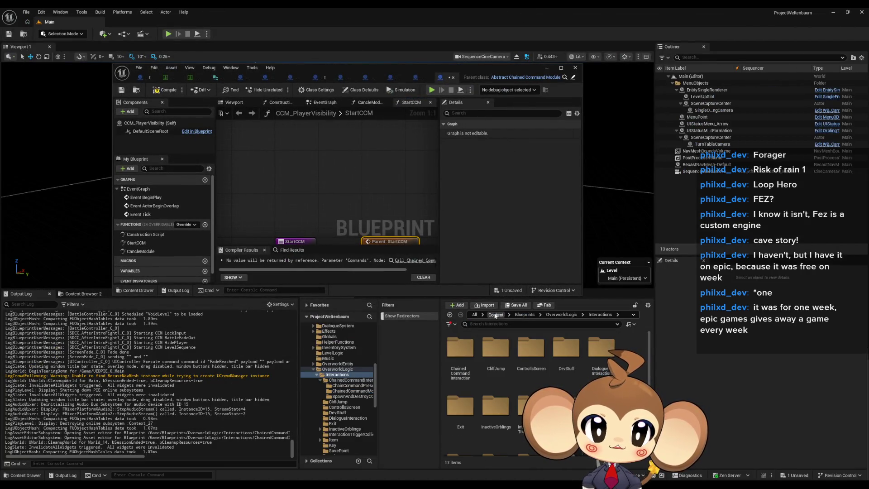
Browse Content > Sequences > Void and open LS_AfterIntroBattle1_Master in Sequencer.
{"action": "left_click", "coordinate": [495, 314]}
{"action": "double_click", "coordinate": [566, 398]}
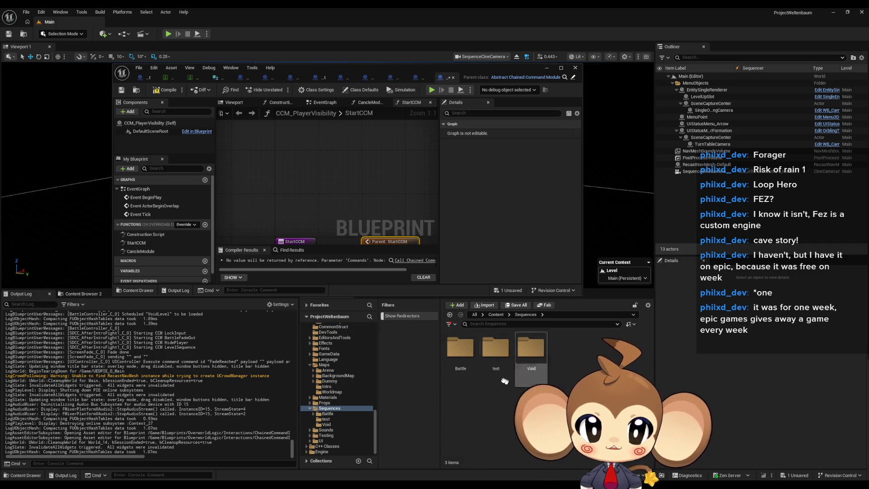
{"action": "double_click", "coordinate": [529, 346]}
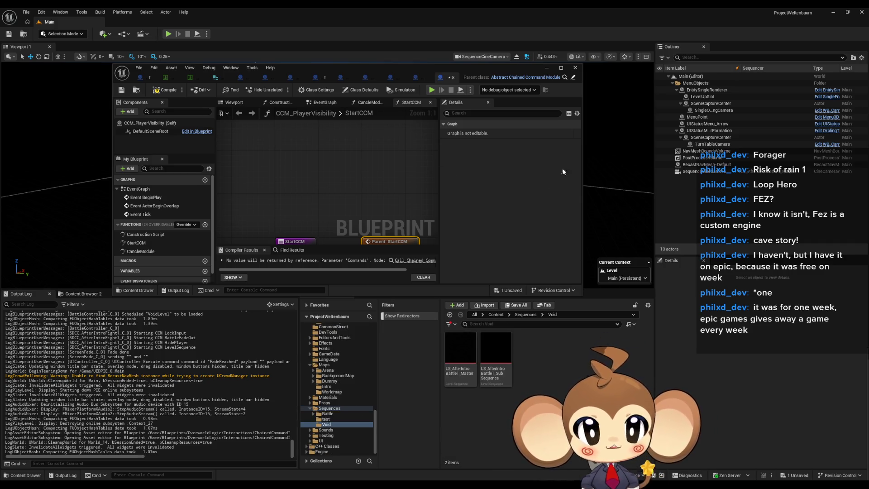
{"action": "double_click", "coordinate": [460, 366]}
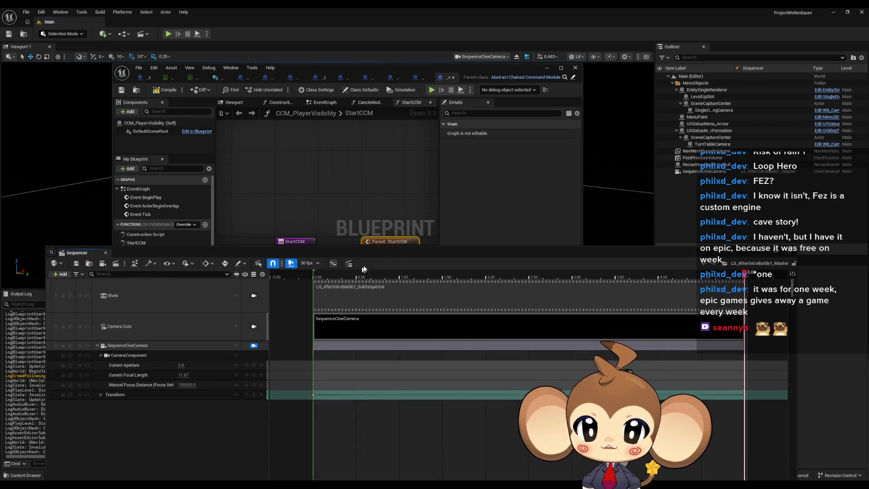
Shorten the SequenceCineCamera section, key its transform at 5.00, and close Sequencer.
{"action": "left_click", "coordinate": [421, 235]}
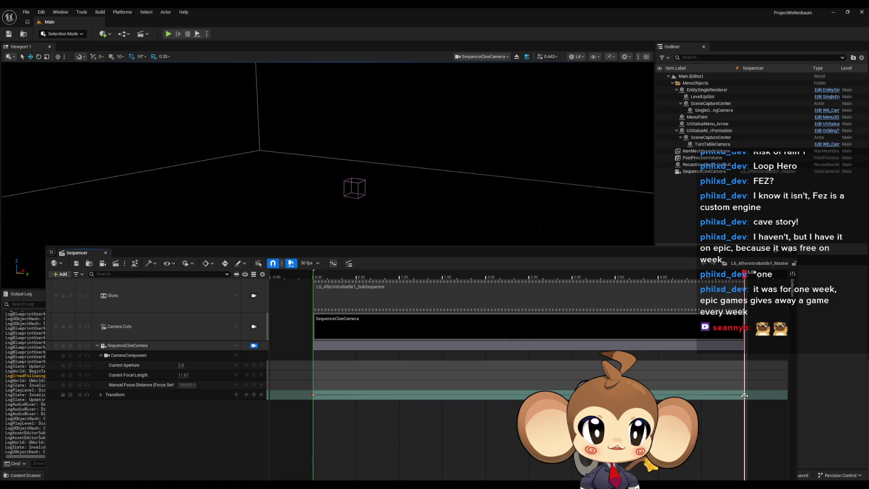
{"action": "mouse_move", "coordinate": [745, 395]}
{"action": "left_mouse_down"}
{"action": "mouse_move", "coordinate": [371, 395]}
{"action": "mouse_move", "coordinate": [456, 395]}
{"action": "mouse_move", "coordinate": [437, 395]}
{"action": "left_mouse_up"}
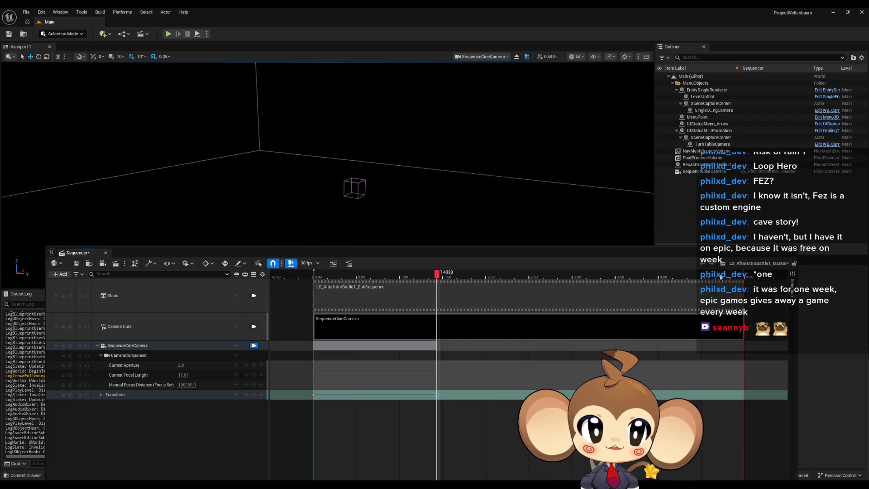
{"action": "left_click_drag", "start_coordinate": [440, 277], "coordinate": [539, 281]}
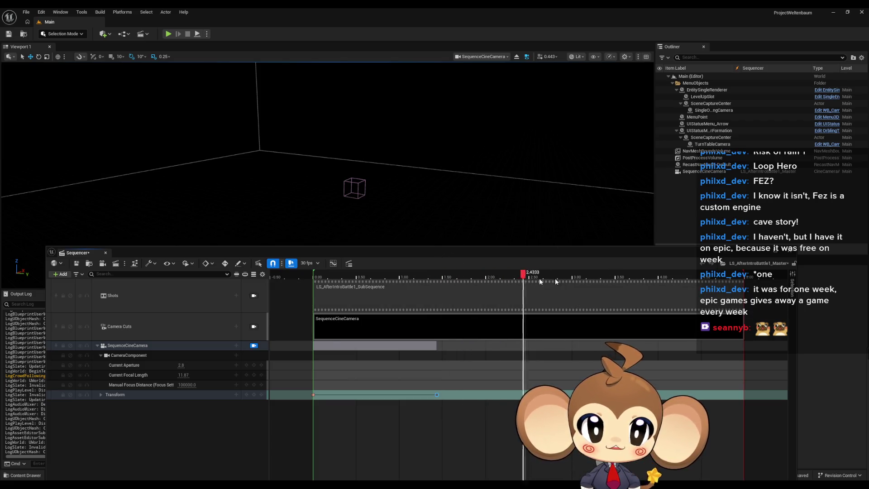
{"action": "left_click_drag", "start_coordinate": [728, 277], "coordinate": [751, 272]}
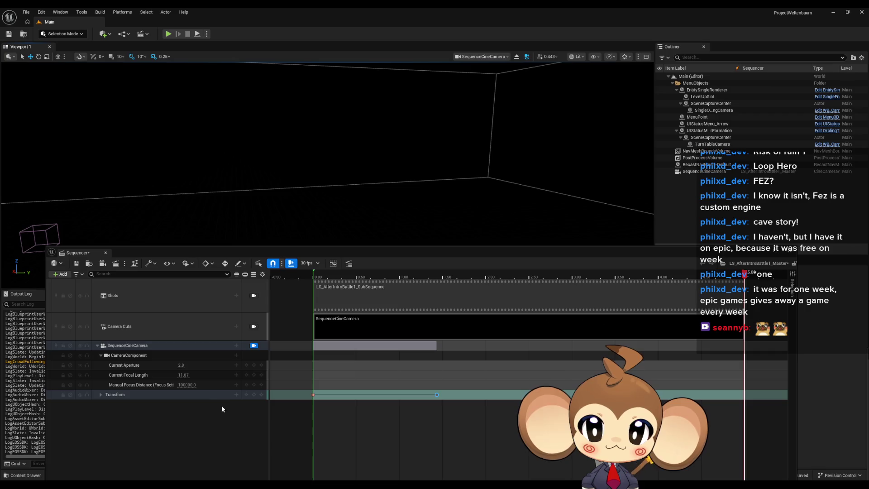
{"action": "left_click", "coordinate": [254, 394]}
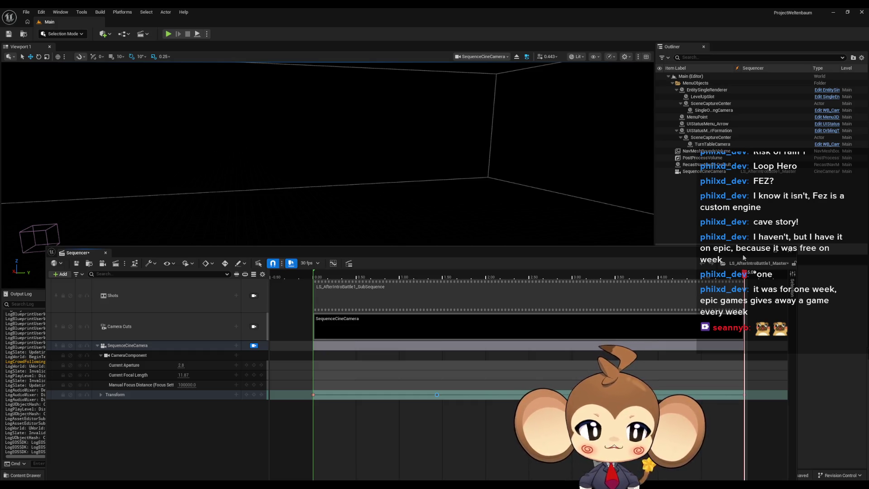
{"action": "left_click", "coordinate": [759, 255]}
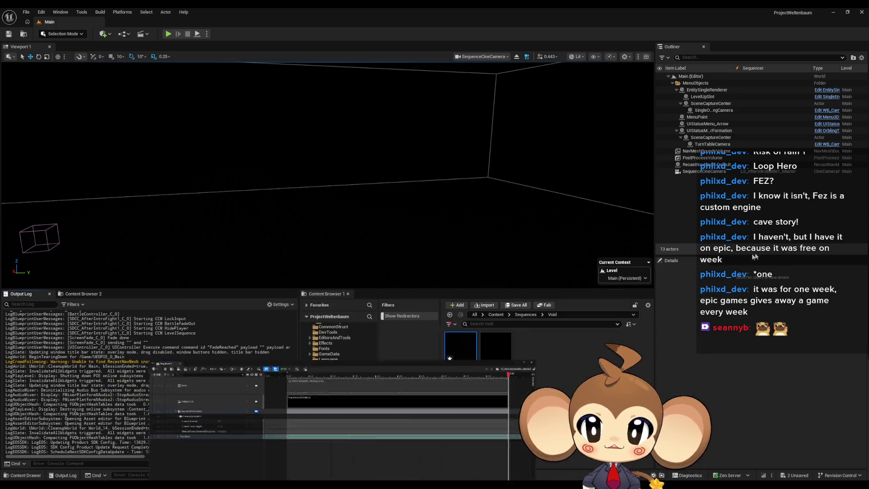
Restore the editor window and run a brief play-in-editor test, then stop it.
{"action": "left_click", "coordinate": [831, 13]}
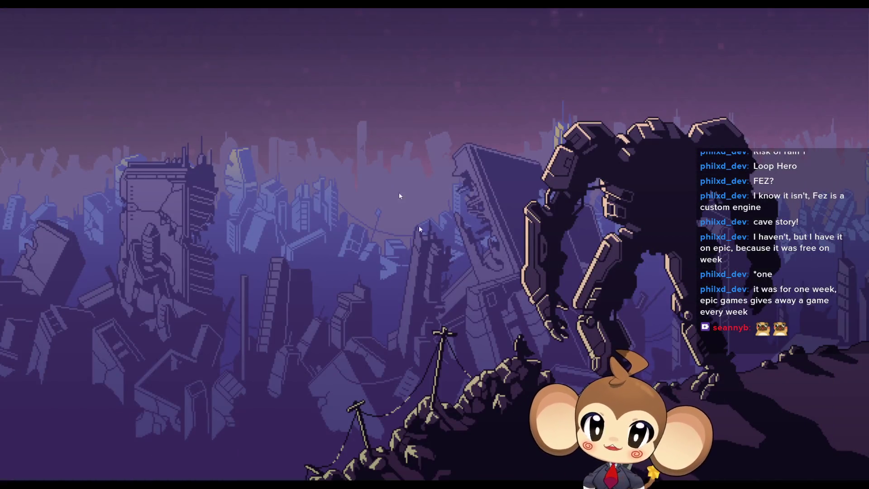
{"action": "key", "text": "alt+Tab"}
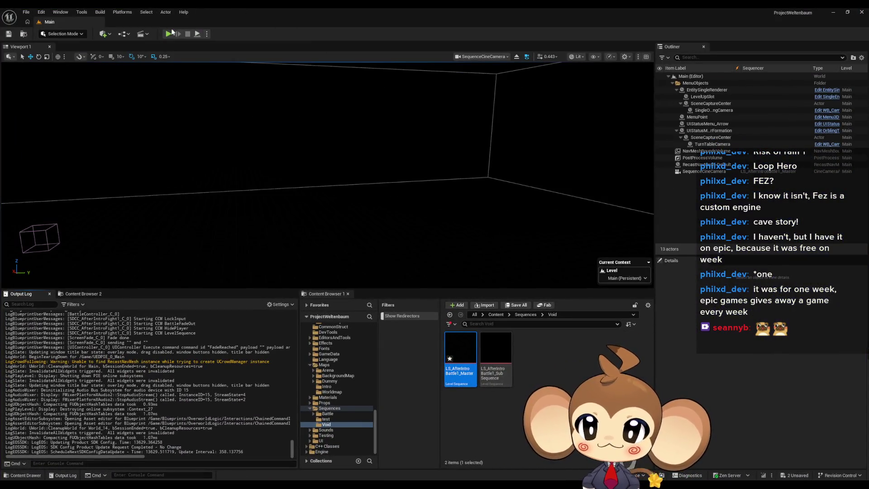
{"action": "left_click", "coordinate": [168, 34]}
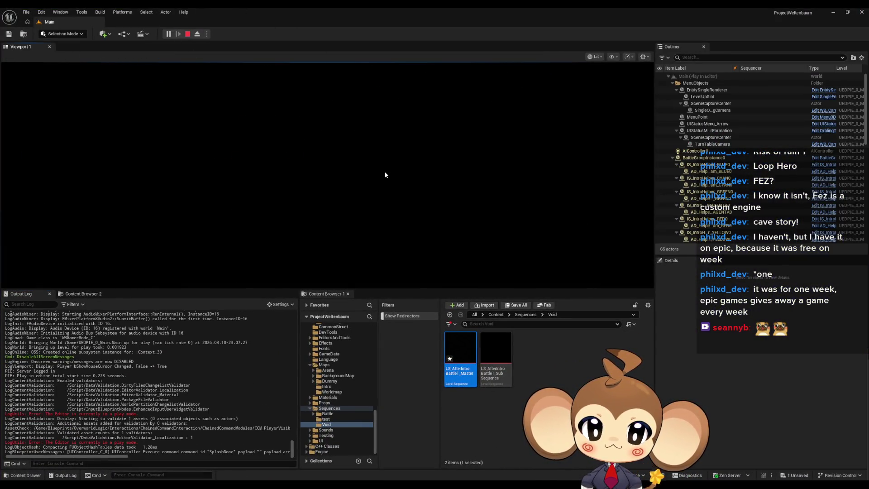
{"action": "left_click", "coordinate": [187, 34]}
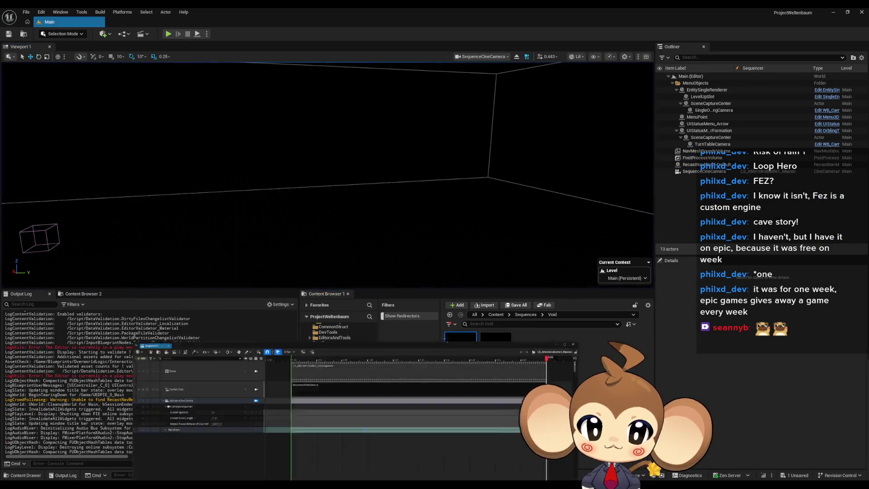
Reopen LS_AfterIntroBattle1_Master, save it, close it, and start a new play test.
{"action": "double_click", "coordinate": [457, 348]}
{"action": "left_click", "coordinate": [77, 265]}
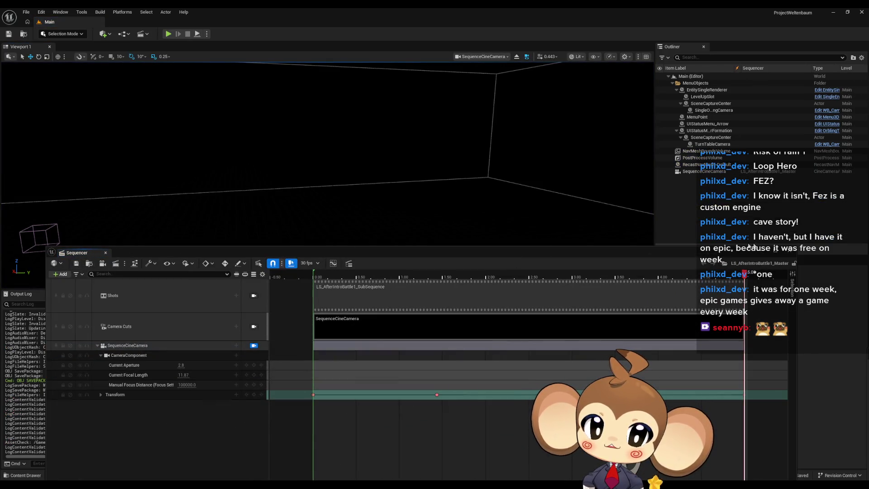
{"action": "left_click", "coordinate": [775, 250]}
{"action": "left_click", "coordinate": [168, 34]}
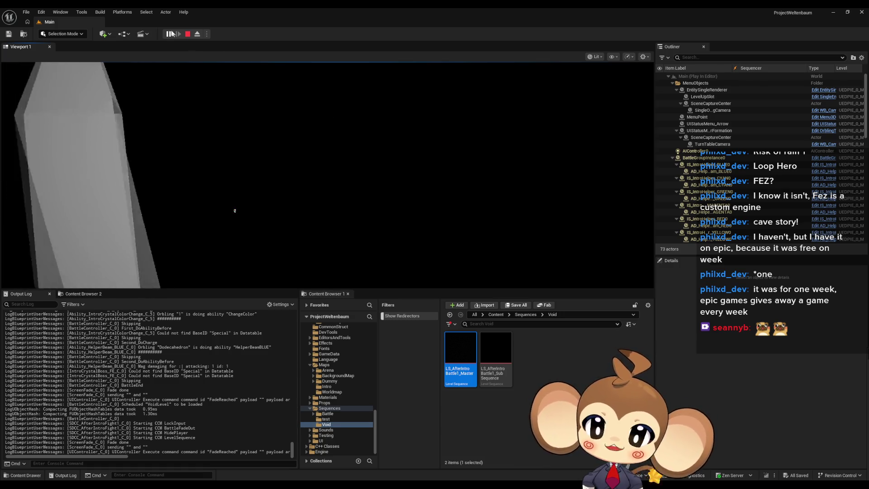
Stop the play session and bring the CCM_PlayerVisibility Blueprint window forward.
{"action": "left_click", "coordinate": [188, 34]}
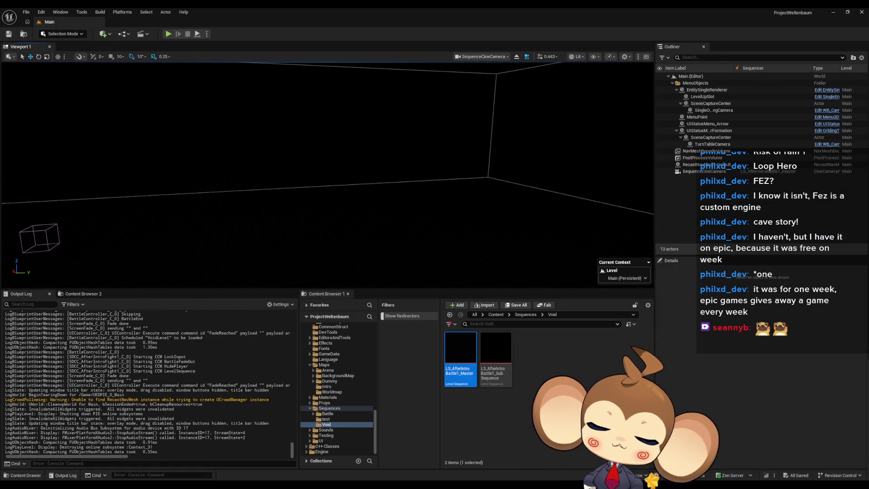
{"action": "mouse_move", "coordinate": [471, 459]}
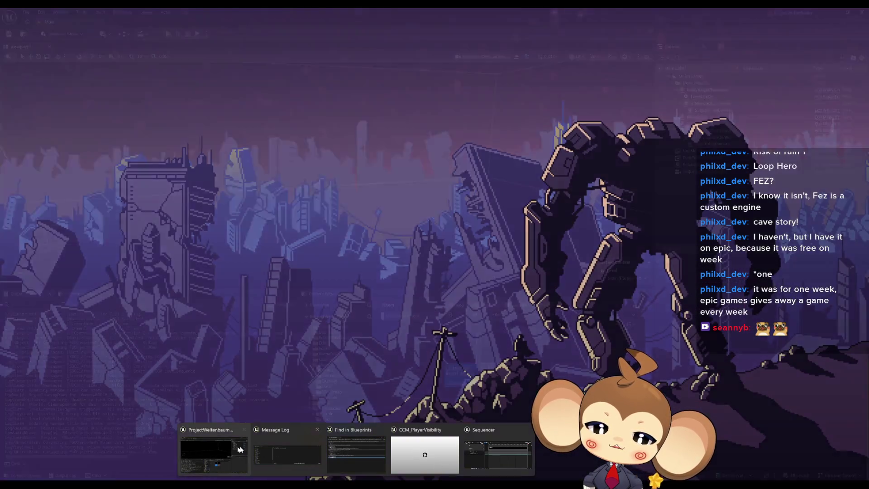
{"action": "left_click", "coordinate": [229, 446]}
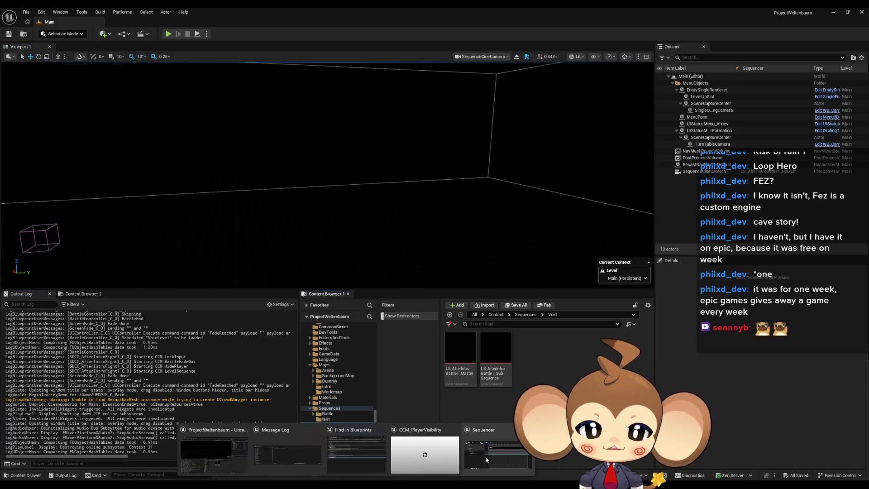
{"action": "mouse_move", "coordinate": [483, 452]}
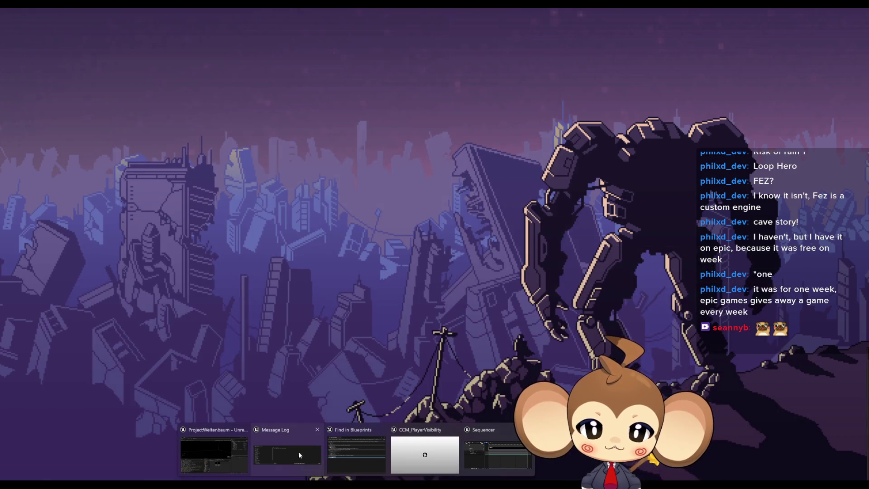
{"action": "mouse_move", "coordinate": [289, 449]}
{"action": "left_click", "coordinate": [425, 452]}
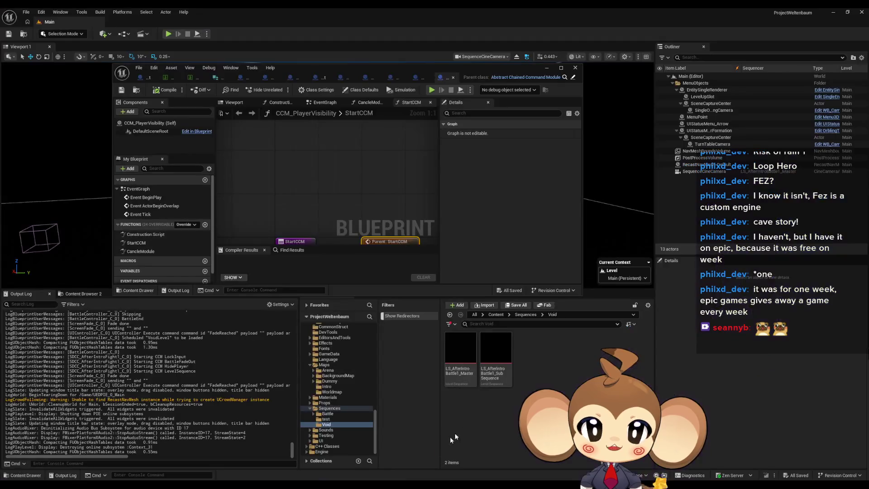
Pan the StartCCM graph to the Sequence node, then go to Content > Blueprints.
{"action": "mouse_move", "coordinate": [361, 189]}
{"action": "left_mouse_down"}
{"action": "mouse_move", "coordinate": [290, 194]}
{"action": "mouse_move", "coordinate": [338, 188]}
{"action": "left_mouse_up"}
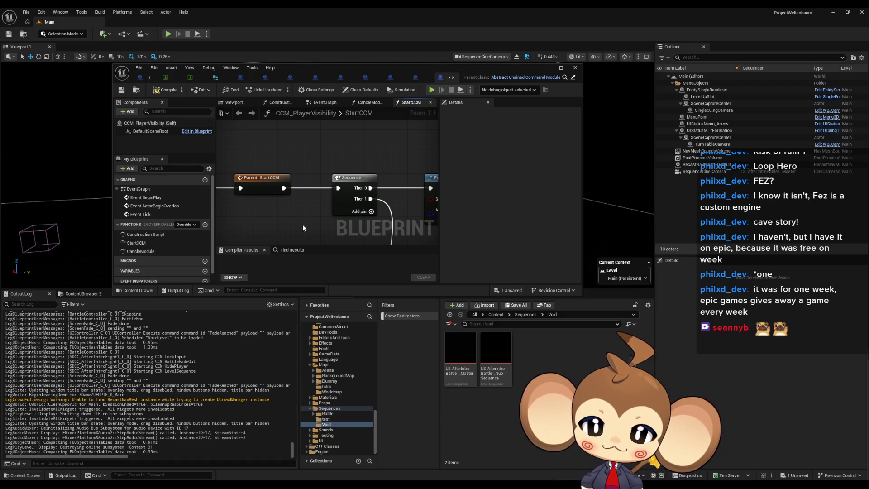
{"action": "left_click", "coordinate": [496, 314]}
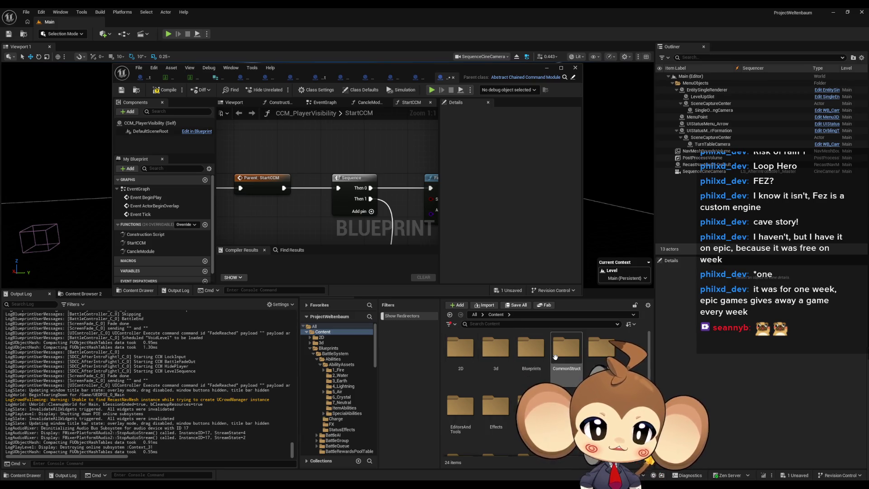
{"action": "double_click", "coordinate": [534, 357]}
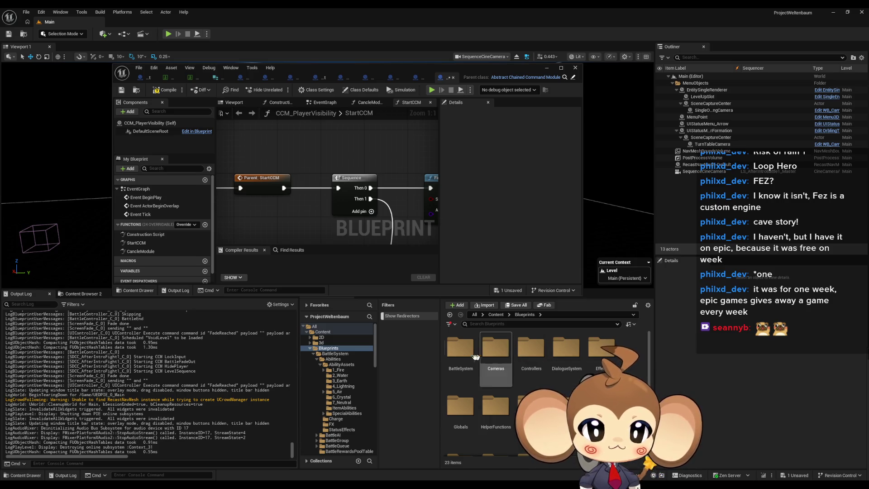
Navigate BattleSystem > BattleGroup > BossInfos and open the BossInfosDT data table.
{"action": "double_click", "coordinate": [460, 348]}
{"action": "double_click", "coordinate": [534, 351]}
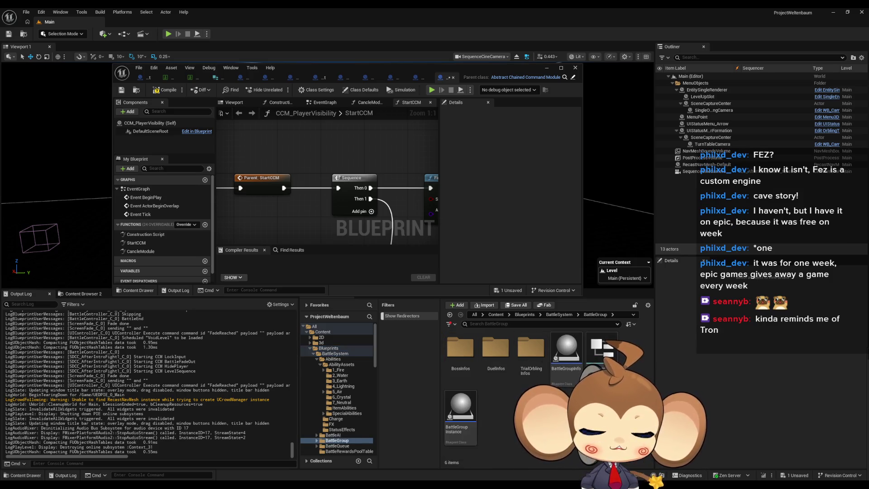
{"action": "double_click", "coordinate": [461, 349]}
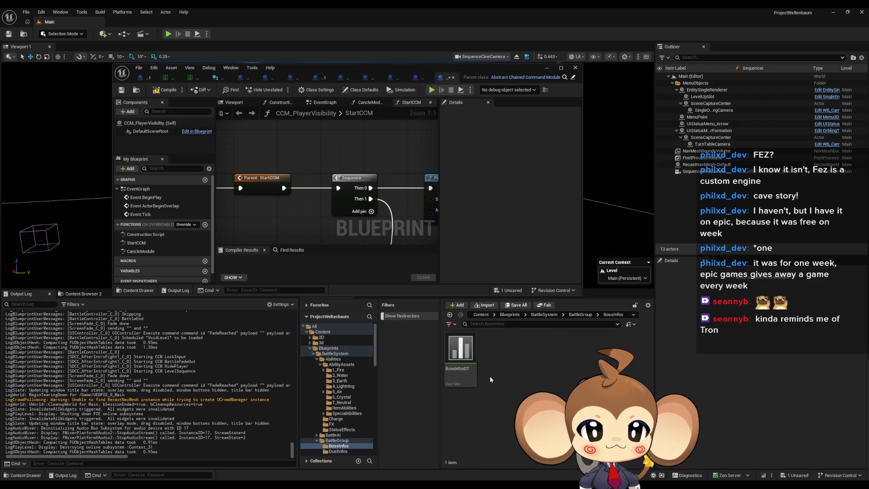
{"action": "scroll", "coordinate": [371, 235], "scroll_direction": "down", "scroll_amount": 3}
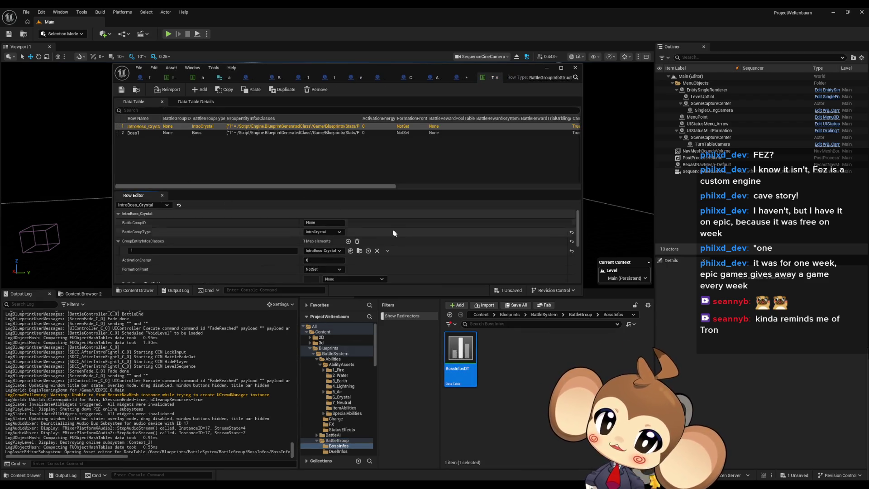
{"action": "double_click", "coordinate": [316, 67]}
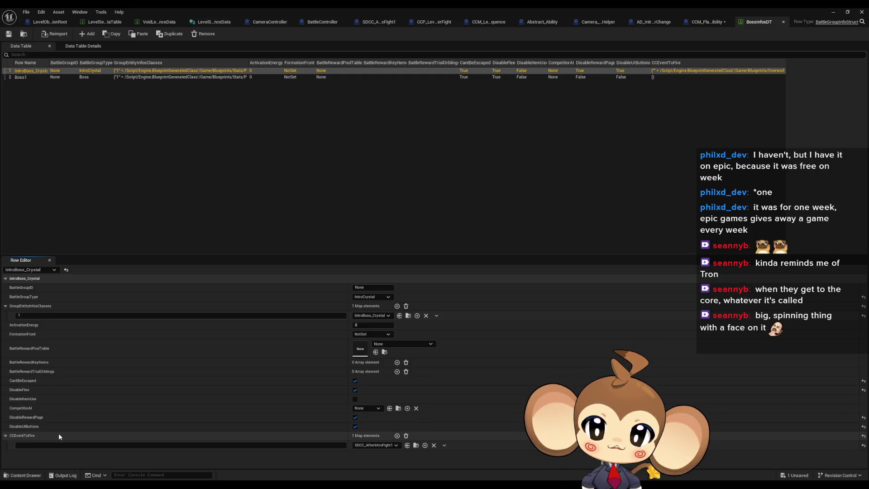
Clear IntroBoss_Crystal's CCEventToFire entries and close the BossInfosDT window.
{"action": "left_click", "coordinate": [407, 435]}
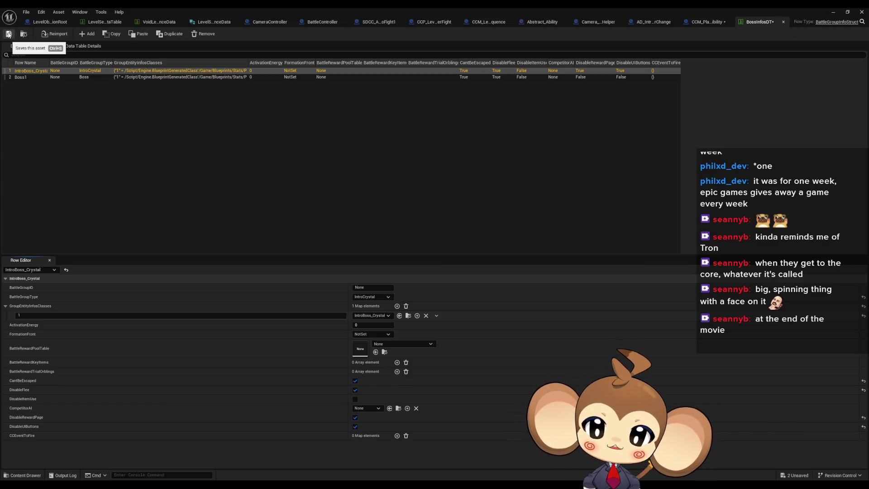
{"action": "left_click", "coordinate": [833, 12]}
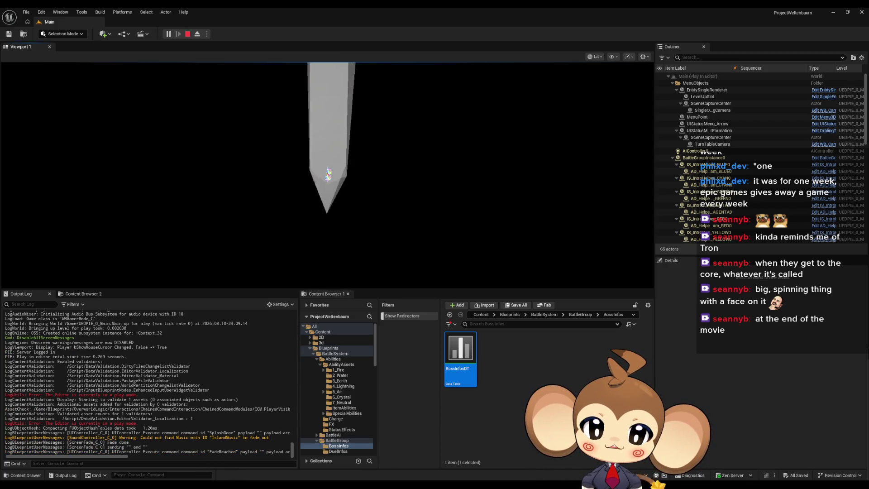
Bring the Blueprint editor back at a smaller size and open CCM_SetInputLock.
{"action": "mouse_move", "coordinate": [356, 484]}
{"action": "mouse_move", "coordinate": [493, 460]}
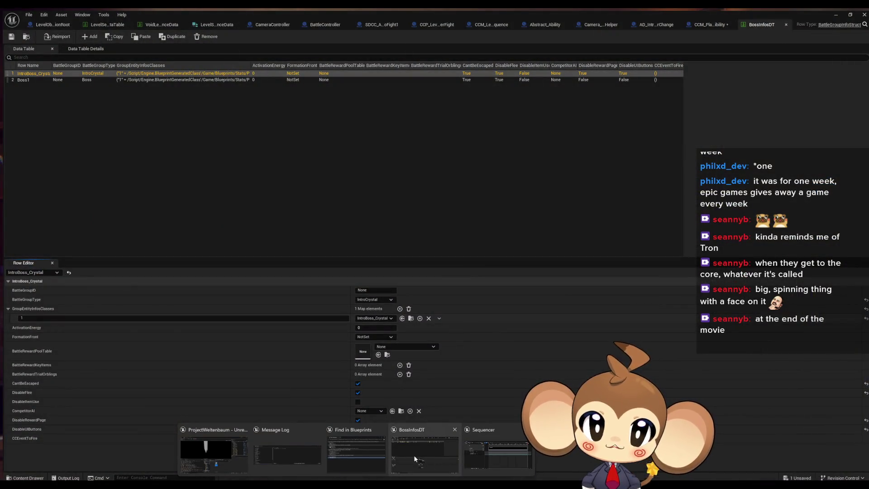
{"action": "left_click", "coordinate": [414, 455]}
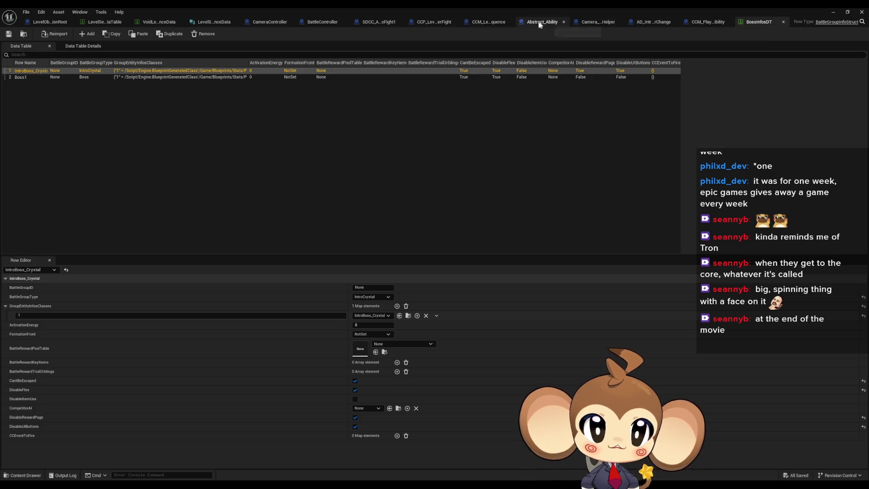
{"action": "left_click", "coordinate": [432, 22]}
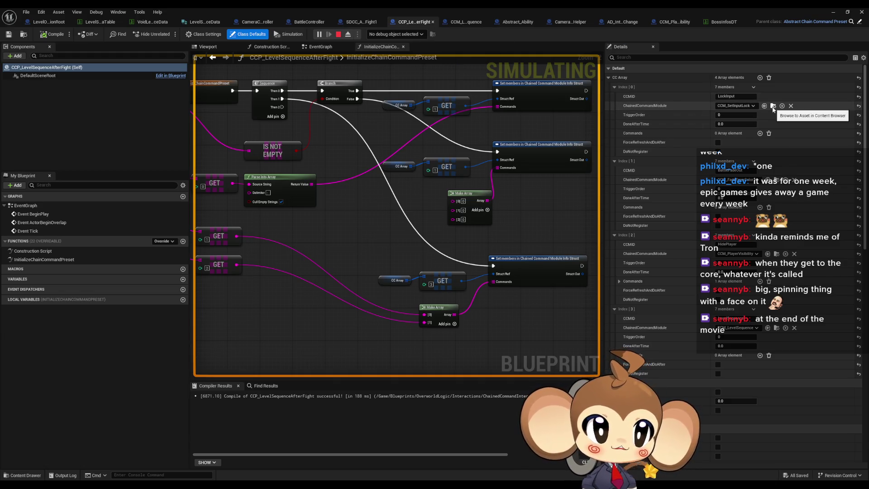
{"action": "double_click", "coordinate": [488, 11]}
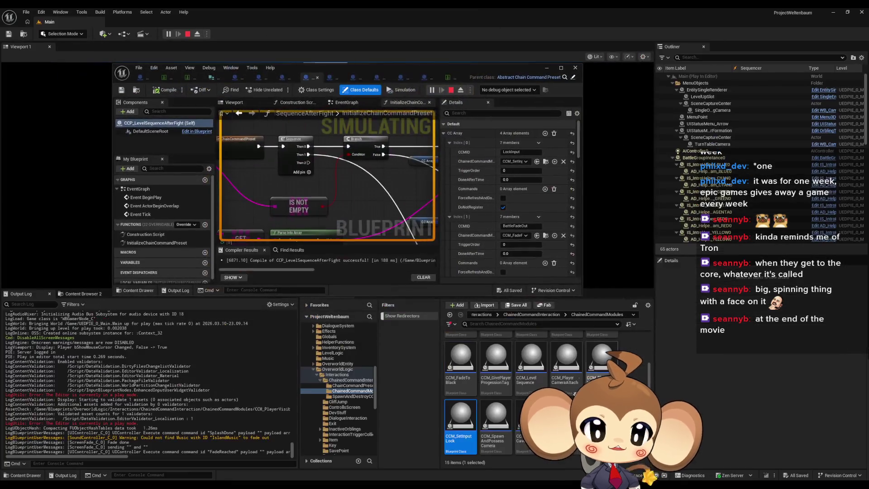
{"action": "double_click", "coordinate": [462, 424]}
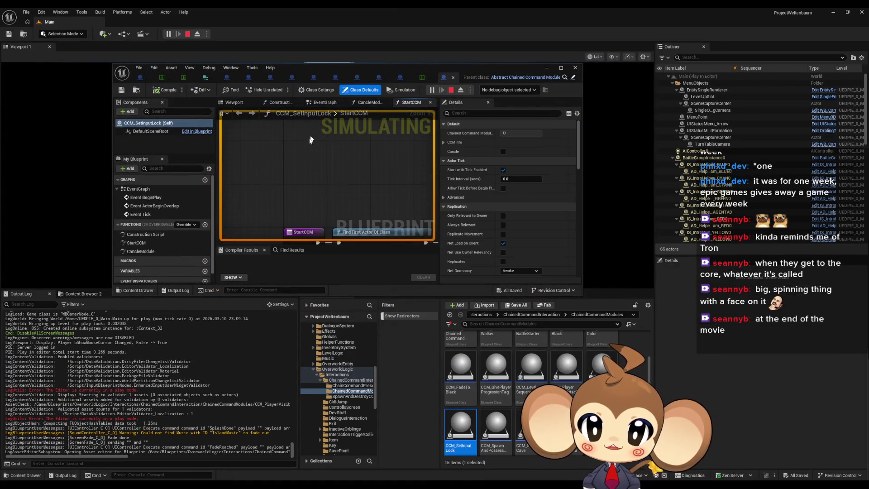
Stop the play session, compile and save CCM_PlayerVisibility, and minimize the editor.
{"action": "left_click", "coordinate": [187, 35]}
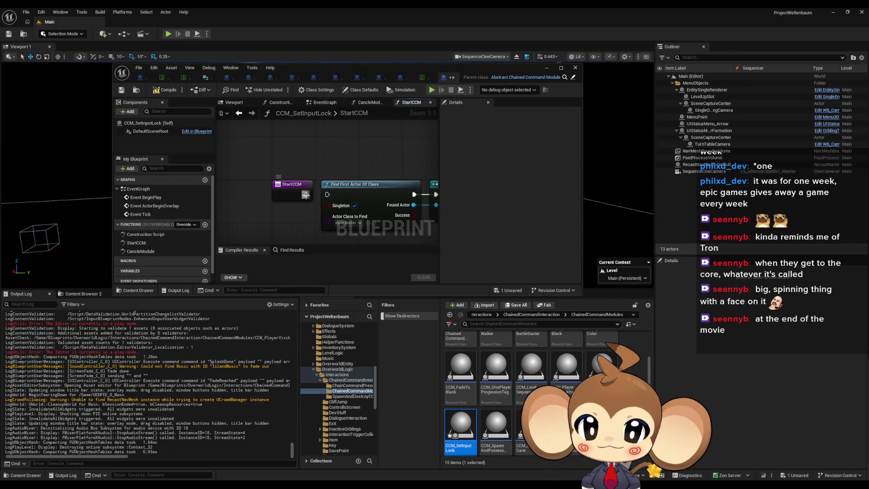
{"action": "left_click", "coordinate": [406, 76]}
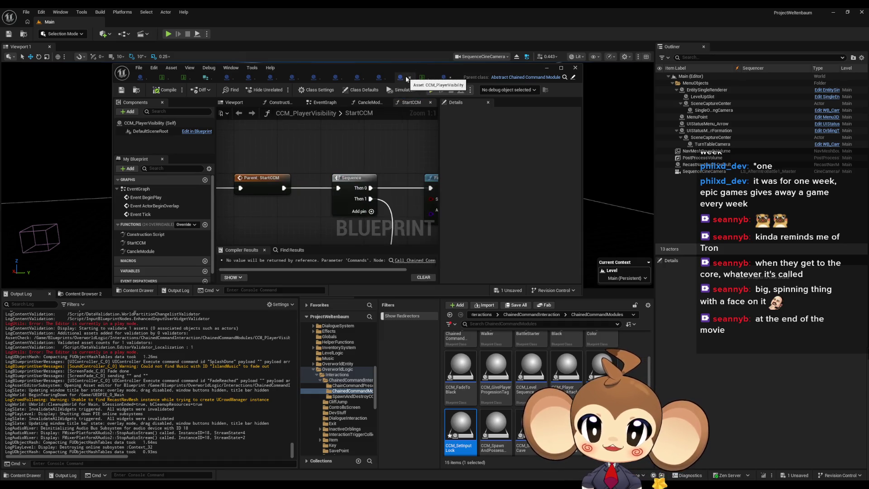
{"action": "left_click", "coordinate": [162, 91]}
{"action": "left_click", "coordinate": [546, 68]}
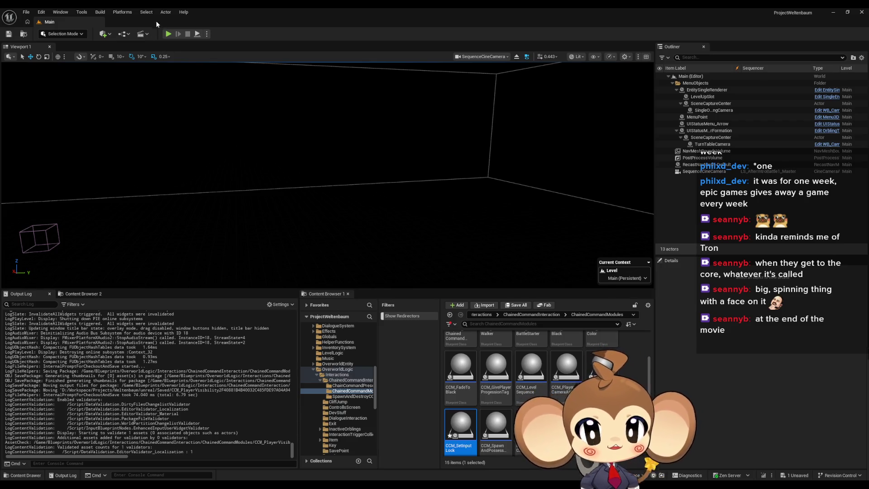
{"action": "left_click", "coordinate": [167, 35]}
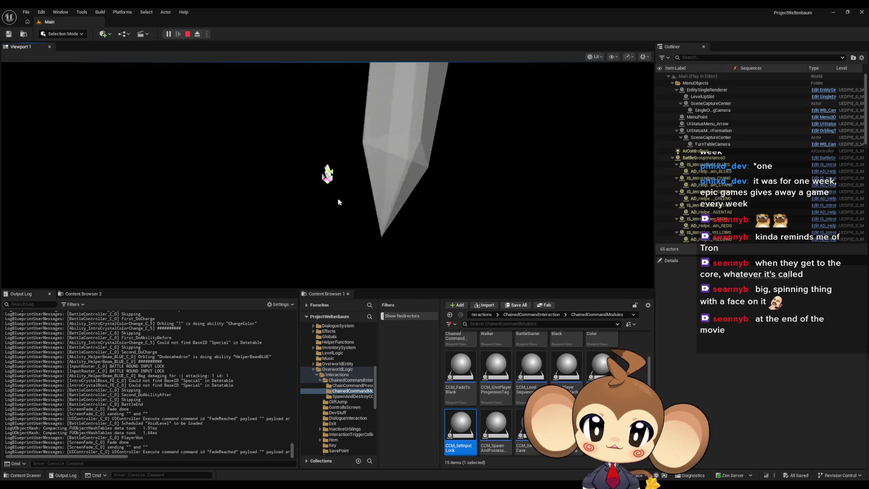
{"action": "left_click", "coordinate": [375, 215]}
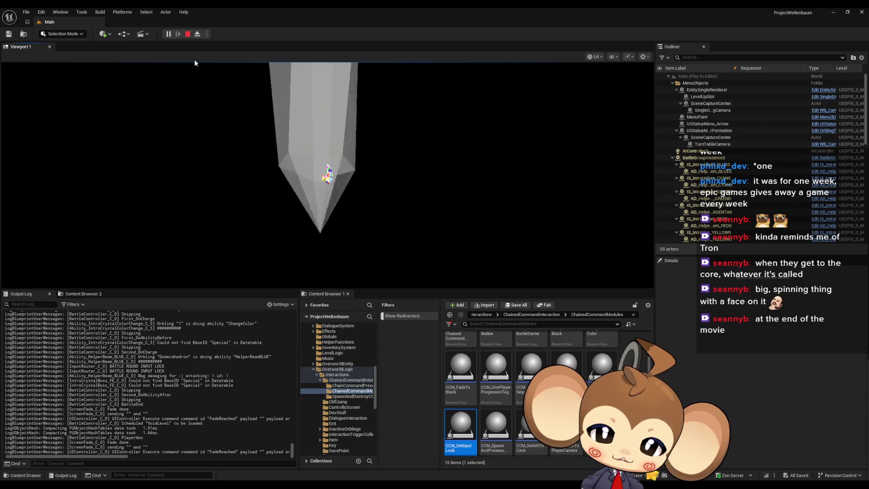
{"action": "left_click", "coordinate": [187, 34]}
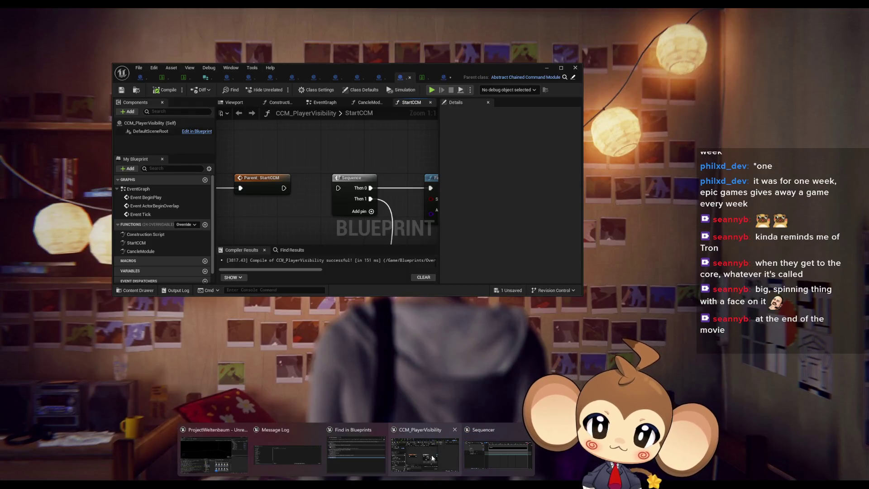
Switch from the blueprint tabs to the battle group data table.
{"action": "left_click", "coordinate": [432, 458]}
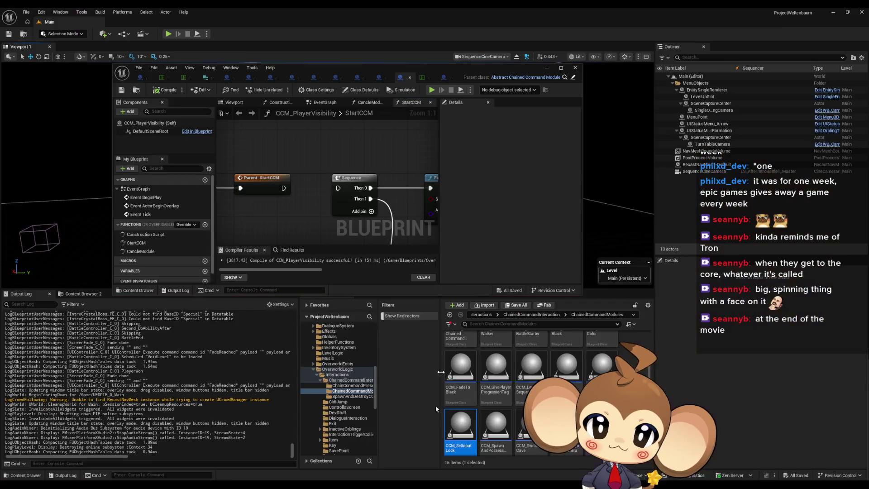
{"action": "scroll", "coordinate": [311, 159], "scroll_direction": "down", "scroll_amount": 5}
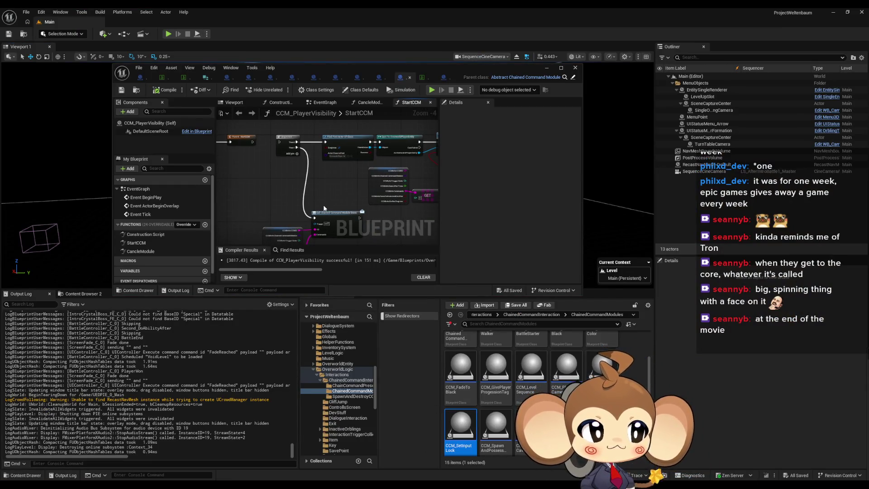
{"action": "scroll", "coordinate": [278, 159], "scroll_direction": "up", "scroll_amount": 3}
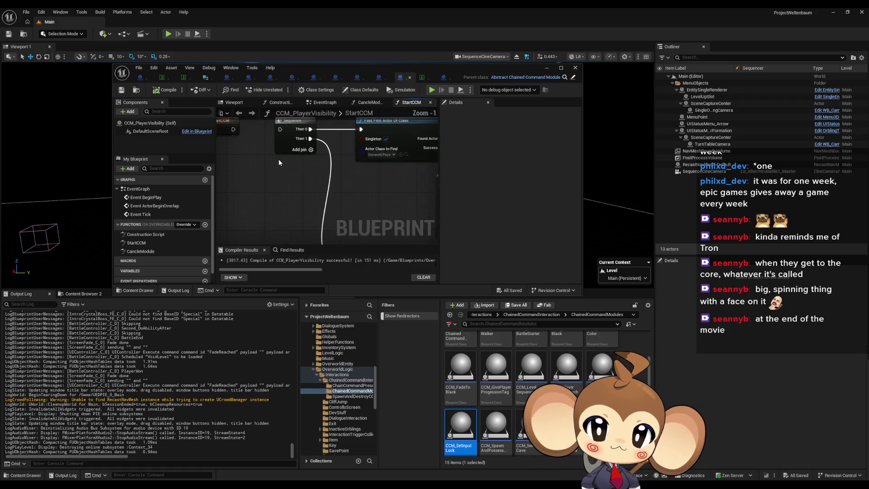
{"action": "left_click", "coordinate": [446, 78]}
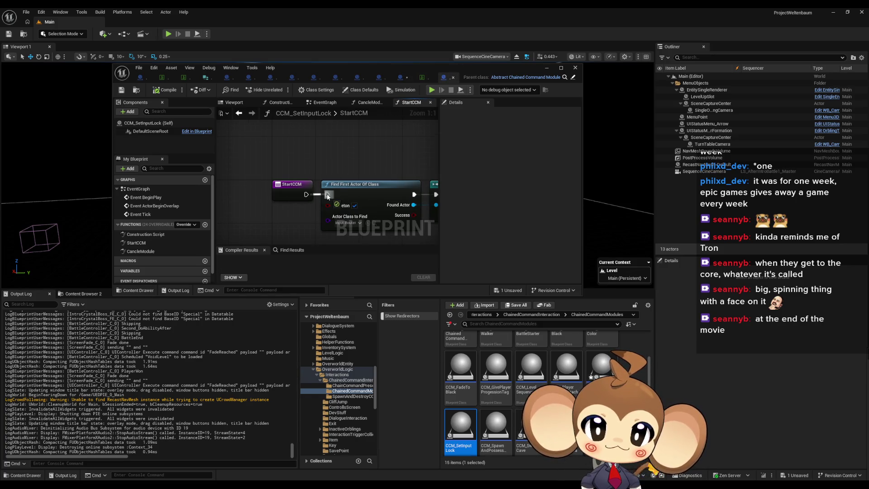
{"action": "left_click", "coordinate": [425, 77]}
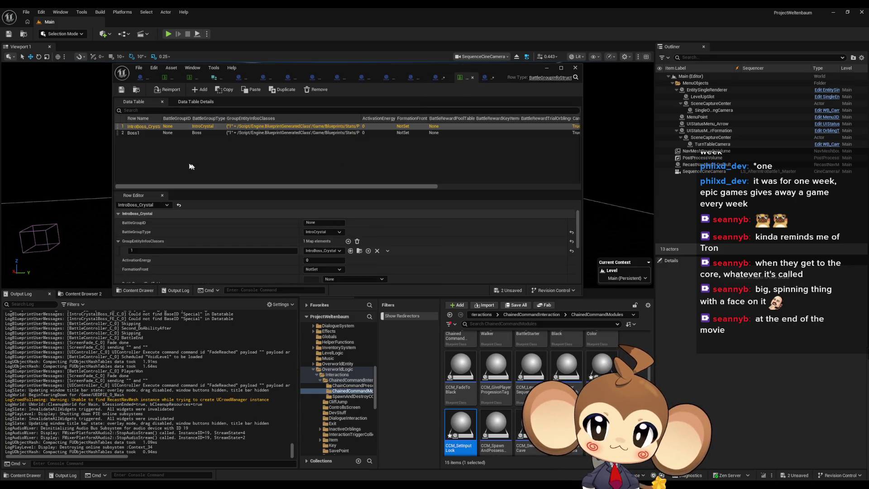
Add SDCC_AfterIntroFight1 to IntroBoss_Crystal's CCEventToFire and save all assets.
{"action": "scroll", "coordinate": [339, 254], "scroll_direction": "down", "scroll_amount": 10}
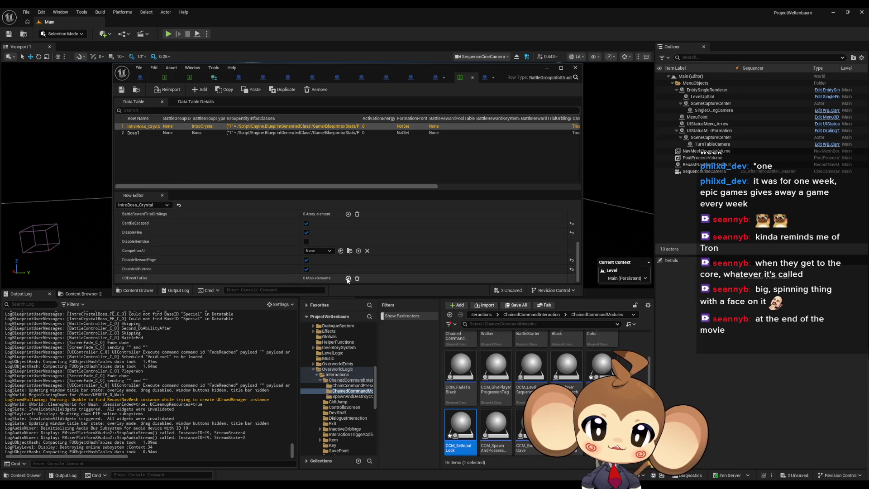
{"action": "scroll", "coordinate": [351, 259], "scroll_direction": "down", "scroll_amount": 1}
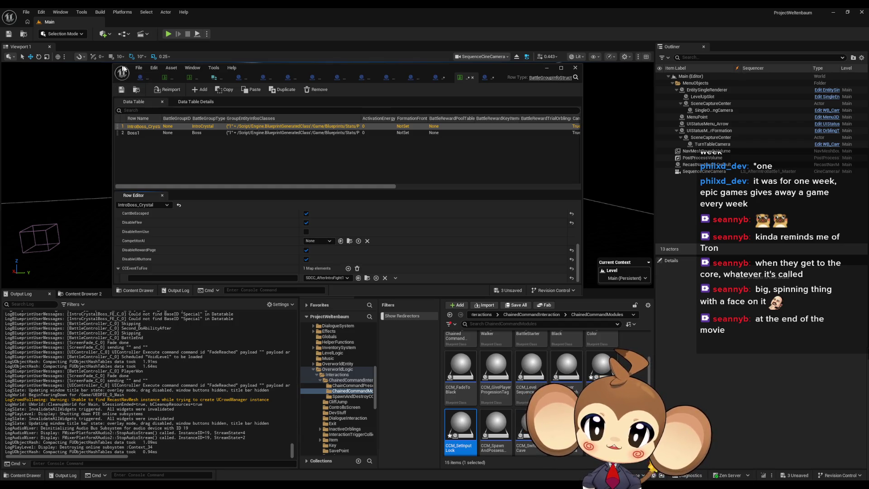
{"action": "left_click", "coordinate": [138, 68]}
{"action": "left_click", "coordinate": [154, 114]}
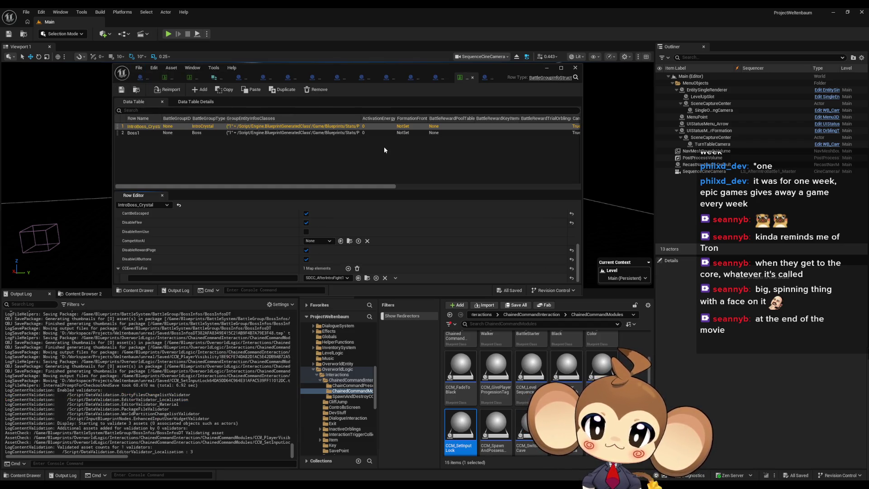
Maximize the editor and switch to the CameraController blueprint's PlaySequenceOfLevelRoot graph.
{"action": "double_click", "coordinate": [435, 71]}
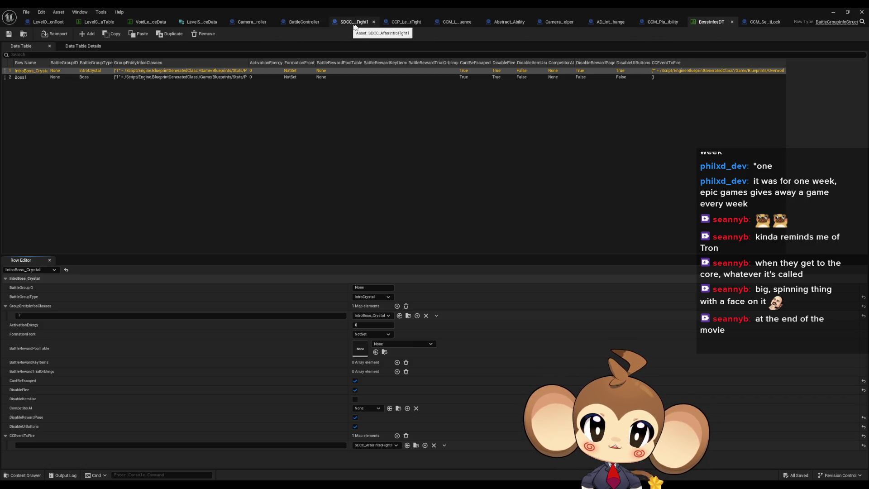
{"action": "left_click", "coordinate": [400, 24]}
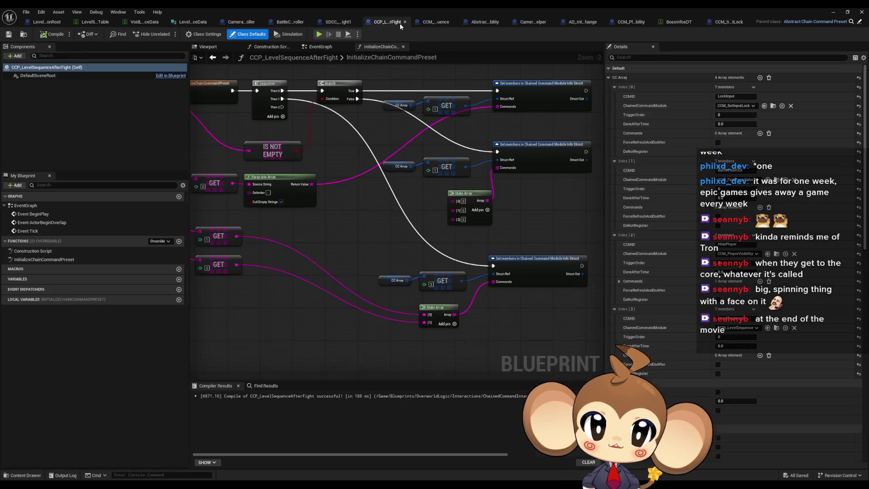
{"action": "left_click", "coordinate": [443, 23]}
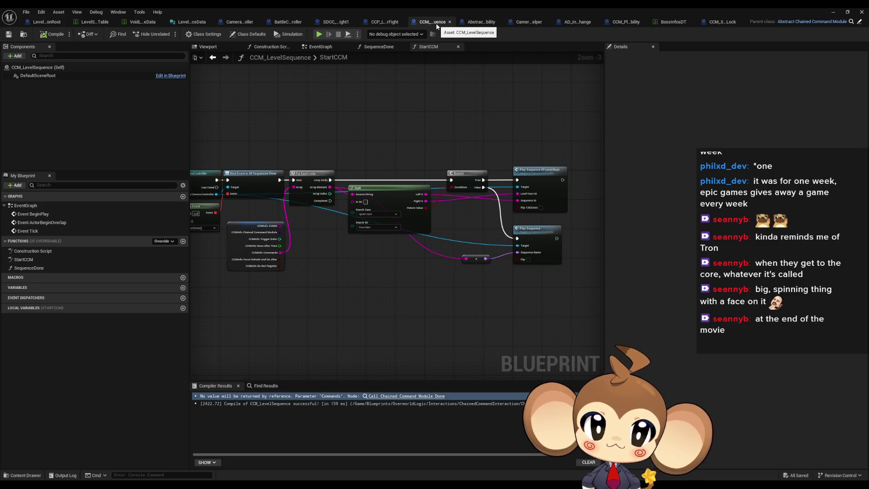
{"action": "left_click", "coordinate": [239, 23]}
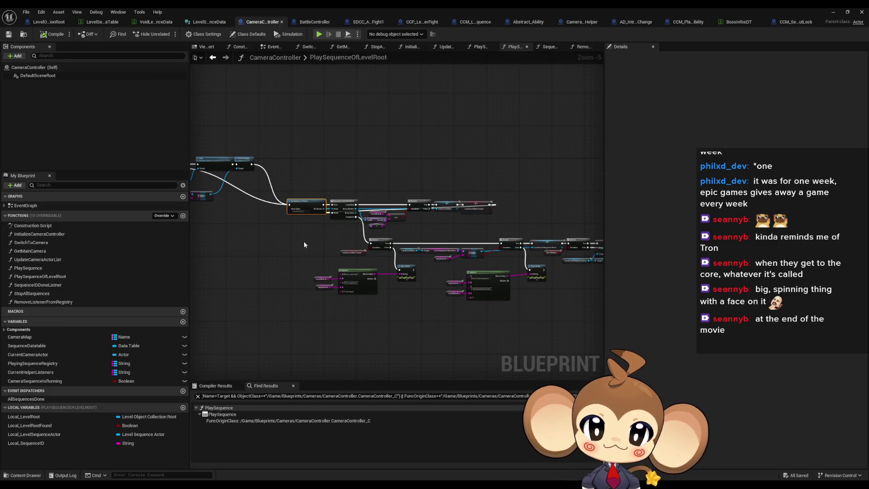
{"action": "left_click_drag", "start_coordinate": [304, 242], "coordinate": [362, 238]}
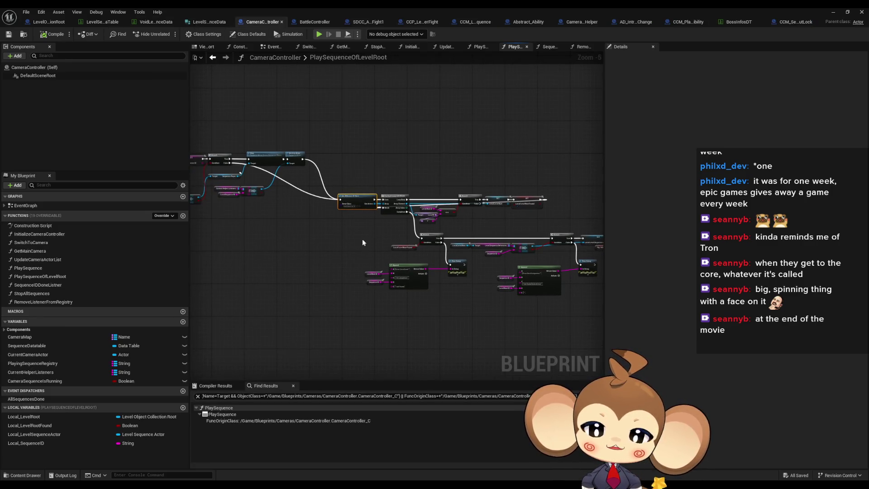
Open SequenceIDDoneListner and select its Branch, IS EMPTY and Call All Sequences Done nodes.
{"action": "double_click", "coordinate": [53, 286]}
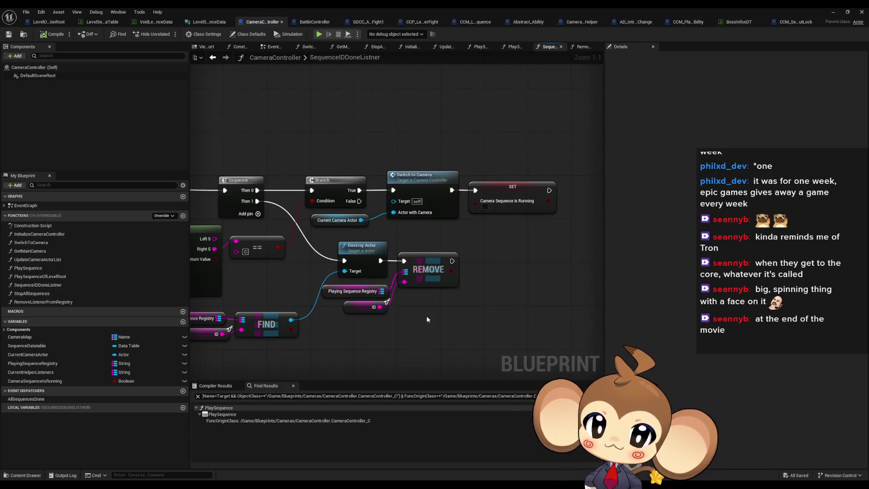
{"action": "scroll", "coordinate": [404, 287], "scroll_direction": "down", "scroll_amount": 4}
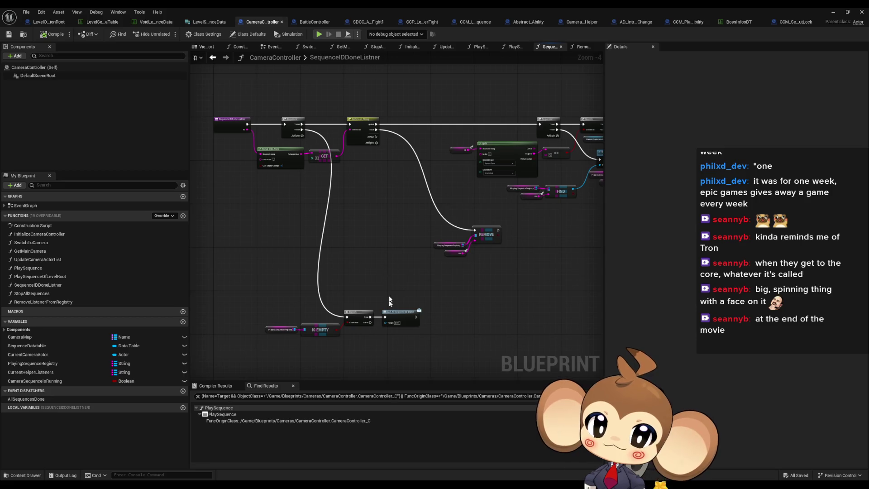
{"action": "scroll", "coordinate": [371, 335], "scroll_direction": "up", "scroll_amount": 3}
{"action": "mouse_move", "coordinate": [285, 271]}
{"action": "left_mouse_down"}
{"action": "mouse_move", "coordinate": [378, 317]}
{"action": "mouse_move", "coordinate": [493, 355]}
{"action": "left_mouse_up"}
{"action": "mouse_move", "coordinate": [359, 257]}
{"action": "left_mouse_down"}
{"action": "mouse_move", "coordinate": [362, 392]}
{"action": "mouse_move", "coordinate": [364, 310]}
{"action": "left_mouse_up"}
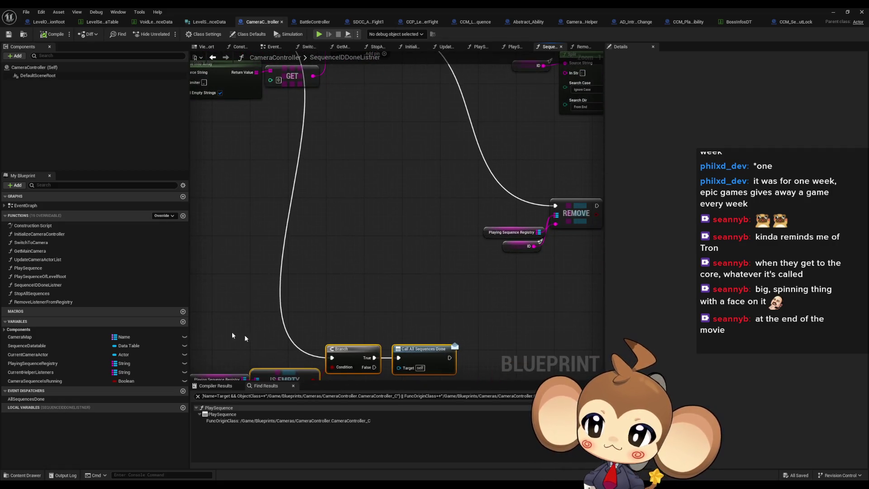
Browse the RemoveListenerFromRegistry, PlaySequenceOfLevelRoot and PlaySequence graphs, returning to SequenceIDDoneListner.
{"action": "double_click", "coordinate": [48, 301]}
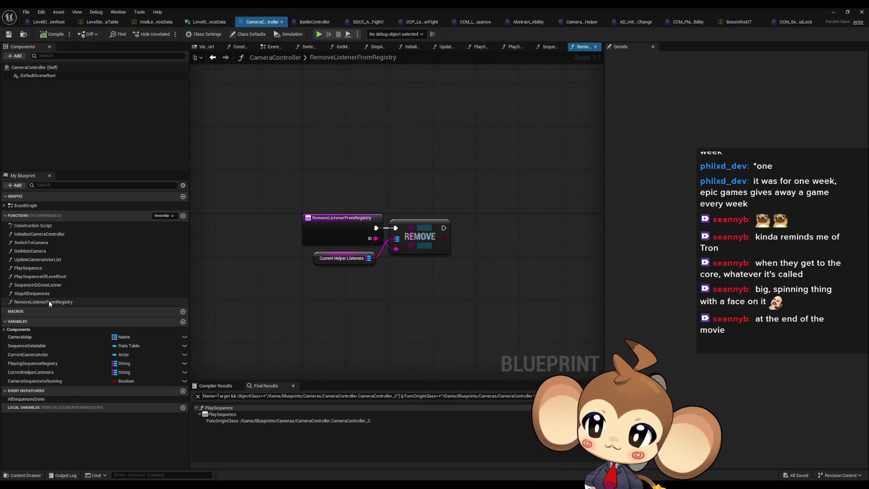
{"action": "double_click", "coordinate": [31, 276]}
{"action": "left_click", "coordinate": [31, 268]}
{"action": "double_click", "coordinate": [31, 268]}
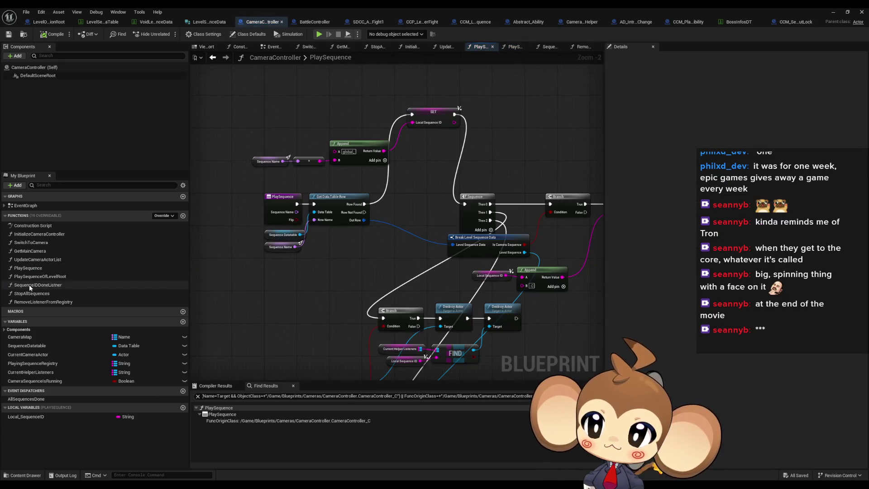
{"action": "double_click", "coordinate": [38, 284]}
{"action": "scroll", "coordinate": [405, 216], "scroll_direction": "down", "scroll_amount": 2}
{"action": "left_click_drag", "start_coordinate": [416, 217], "coordinate": [208, 307]}
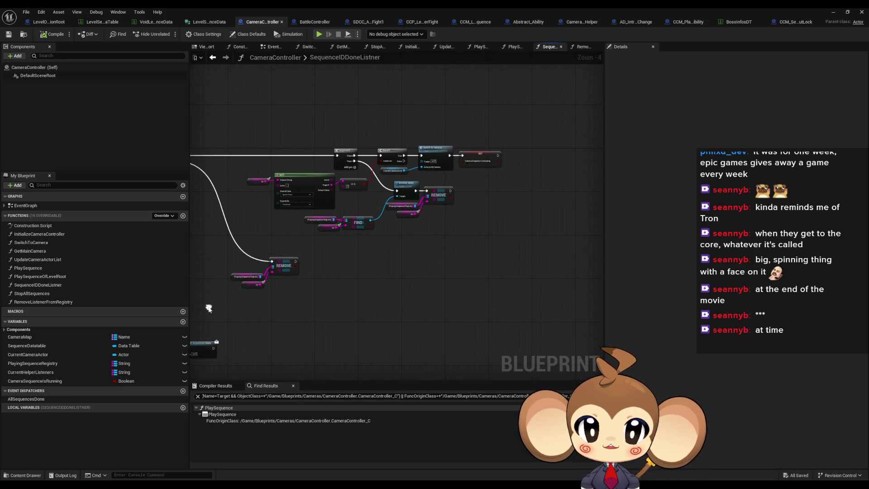
{"action": "scroll", "coordinate": [417, 129], "scroll_direction": "up", "scroll_amount": 3}
Find all CameraSequenceIsRunning references, then inspect Switch to Camera and select the Branch node.
{"action": "left_click_drag", "start_coordinate": [455, 128], "coordinate": [476, 211]}
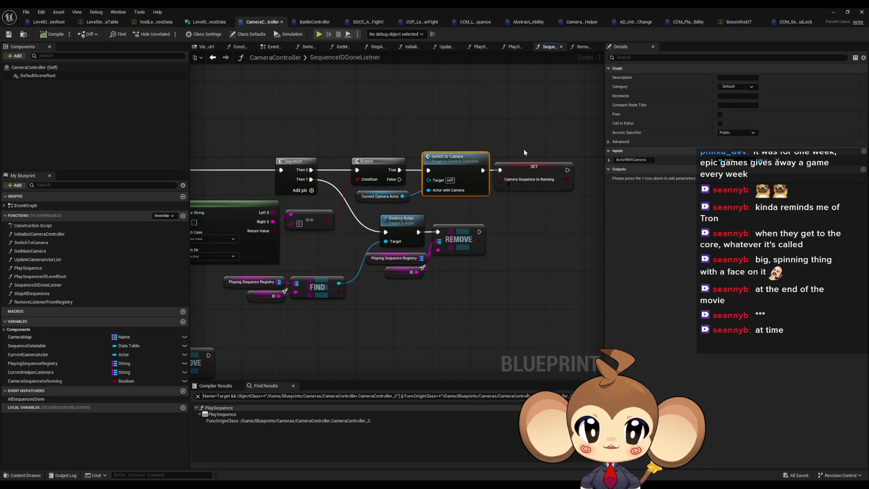
{"action": "left_click_drag", "start_coordinate": [527, 154], "coordinate": [552, 213]}
{"action": "right_click", "coordinate": [507, 192]}
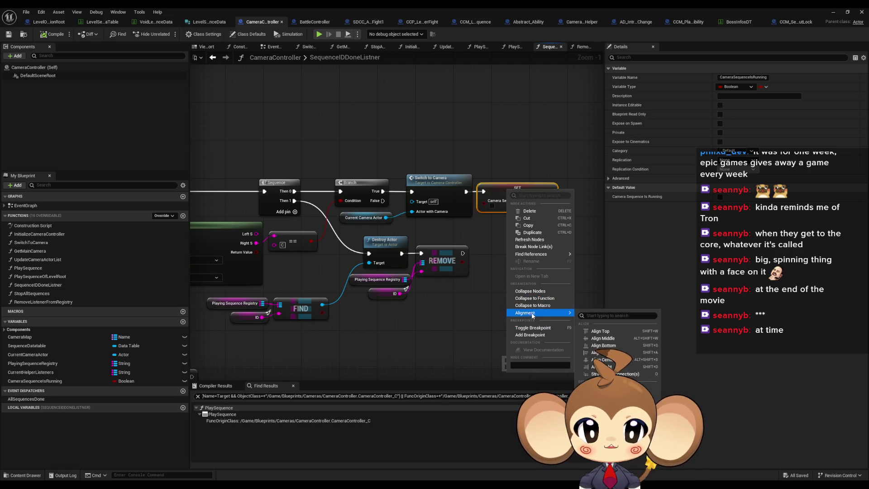
{"action": "mouse_move", "coordinate": [538, 254]}
{"action": "left_click", "coordinate": [598, 271]}
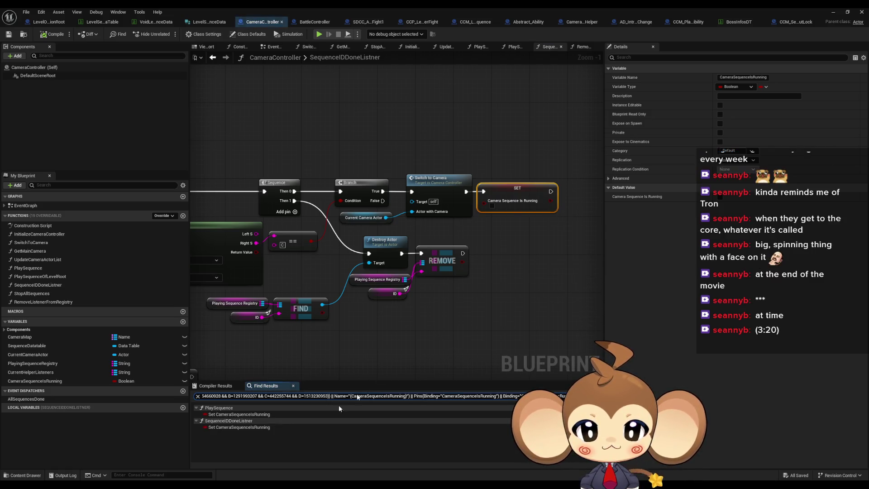
{"action": "double_click", "coordinate": [227, 414]}
{"action": "double_click", "coordinate": [228, 427]}
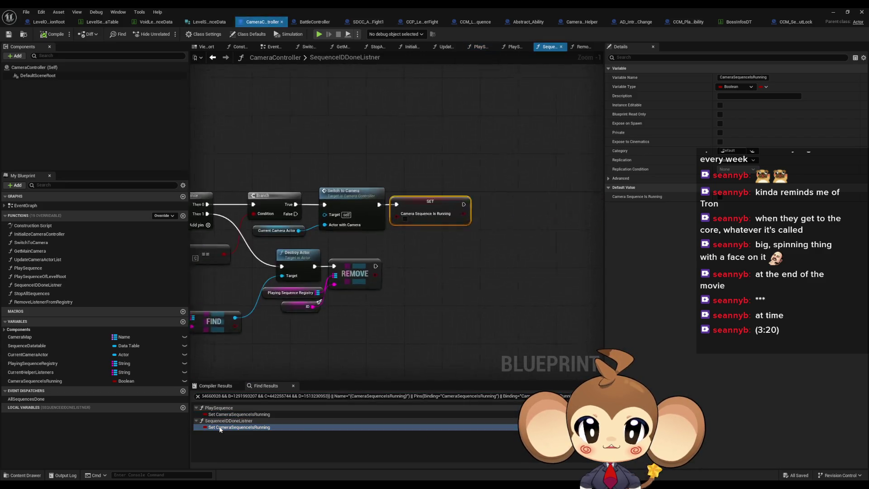
{"action": "left_click", "coordinate": [466, 204]}
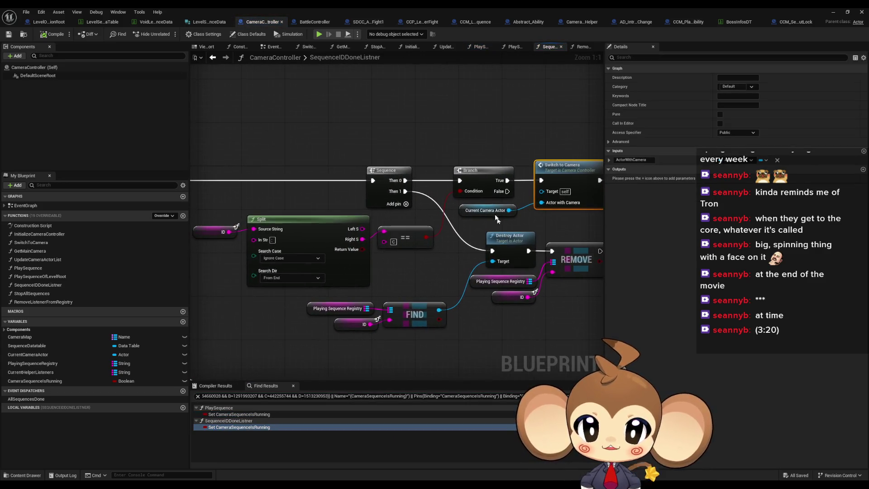
{"action": "mouse_move", "coordinate": [466, 127]}
{"action": "left_mouse_down"}
{"action": "mouse_move", "coordinate": [457, 201]}
{"action": "mouse_move", "coordinate": [791, 200]}
{"action": "mouse_move", "coordinate": [402, 179]}
{"action": "left_mouse_up"}
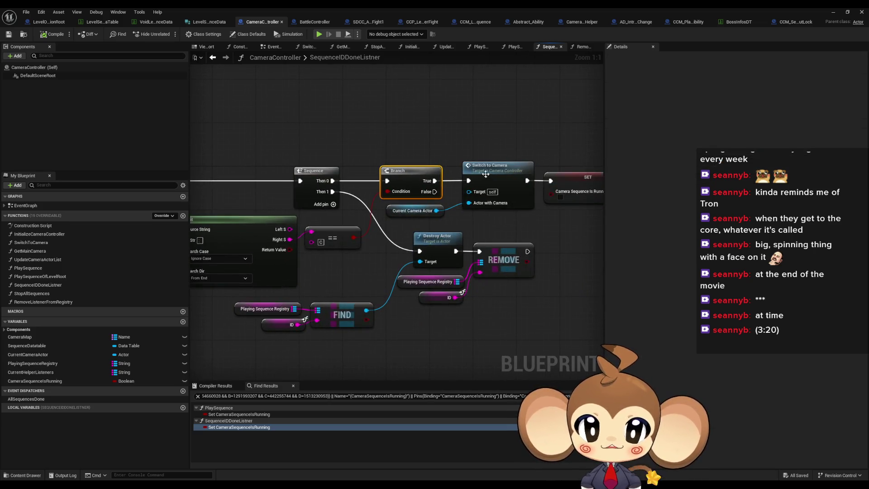
Add a breakpoint on SequenceIDDoneListner's Branch node and minimize the Blueprint editor.
{"action": "right_click", "coordinate": [403, 178]}
{"action": "left_click", "coordinate": [423, 319]}
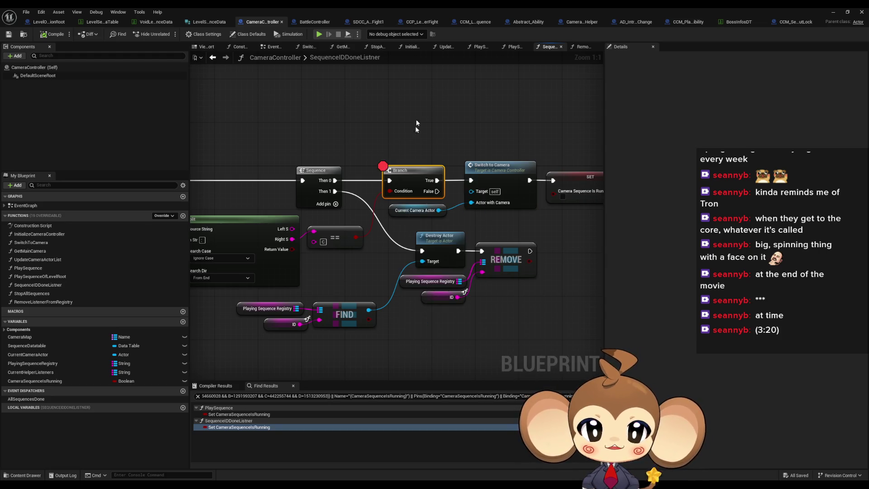
{"action": "left_click", "coordinate": [835, 12]}
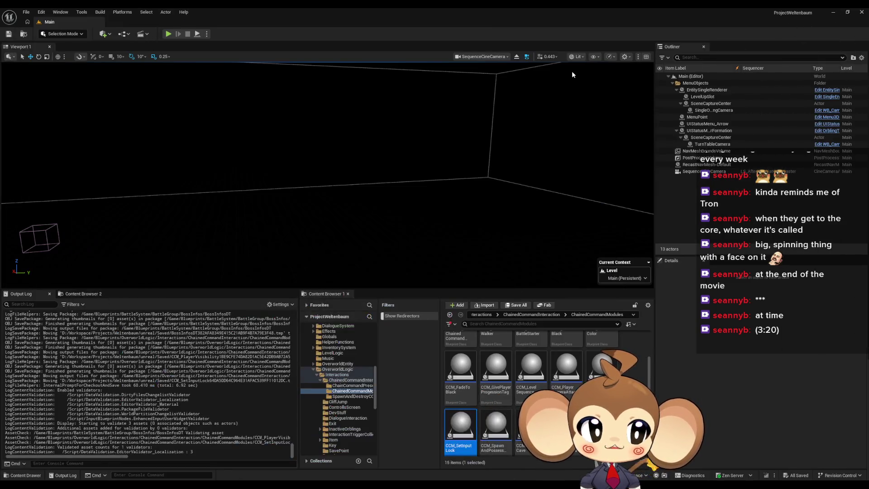
Run one play-in-editor test through the battle, stop it with Esc, and return to CameraController.
{"action": "left_click", "coordinate": [167, 34]}
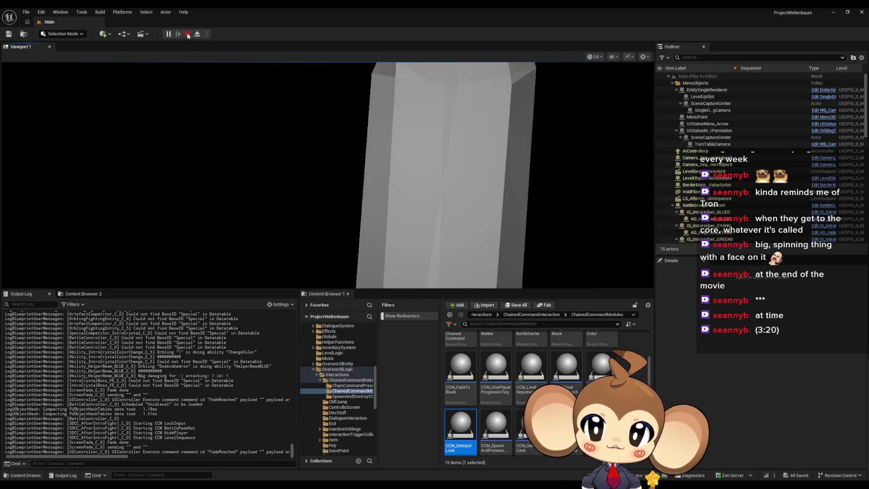
{"action": "key", "text": "Escape"}
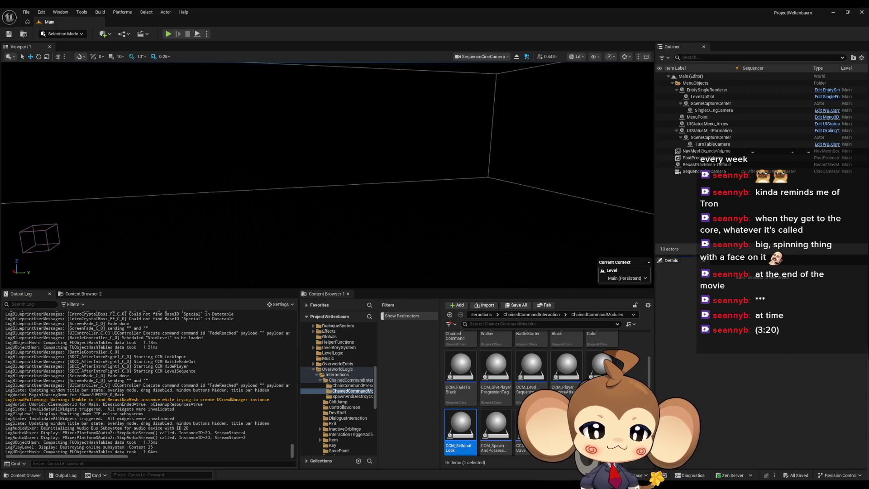
{"action": "left_click", "coordinate": [449, 453]}
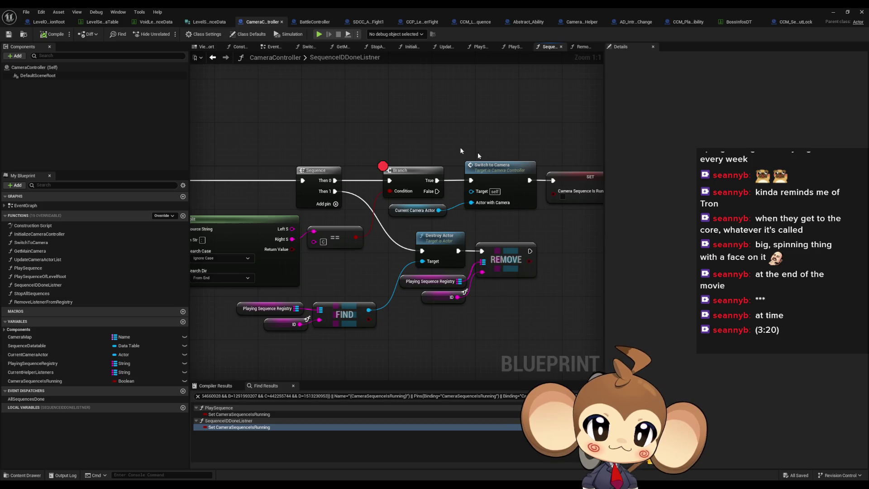
Recentre the graph on the Branch node and switch to the BossInfosDT data table.
{"action": "left_click_drag", "start_coordinate": [375, 180], "coordinate": [431, 176]}
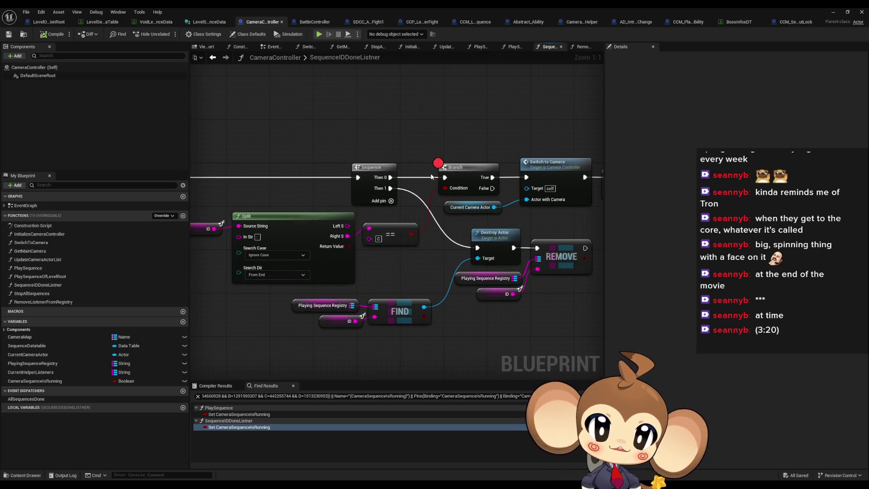
{"action": "left_click", "coordinate": [737, 21]}
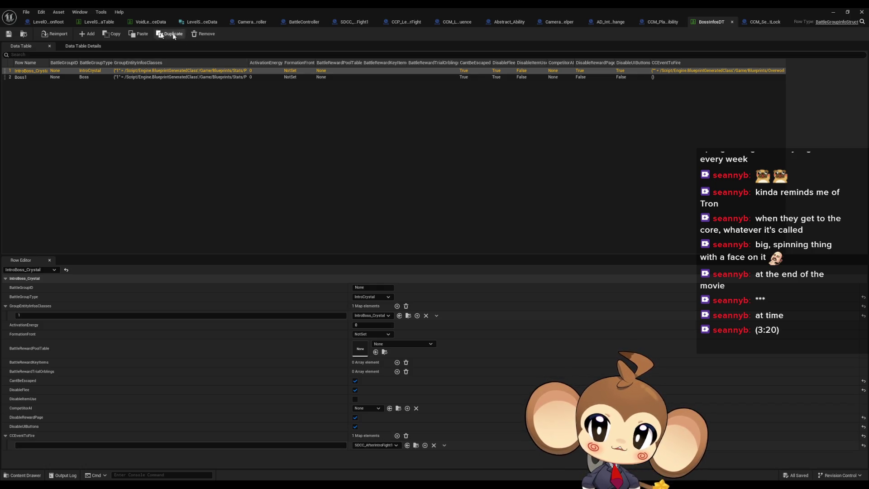
Check IntroBattle1DoneSequence in VoidLevelSequenceData and LevelSequenceDataTable, then view BattleController's listener graph.
{"action": "left_click", "coordinate": [142, 22]}
{"action": "left_click", "coordinate": [94, 22]}
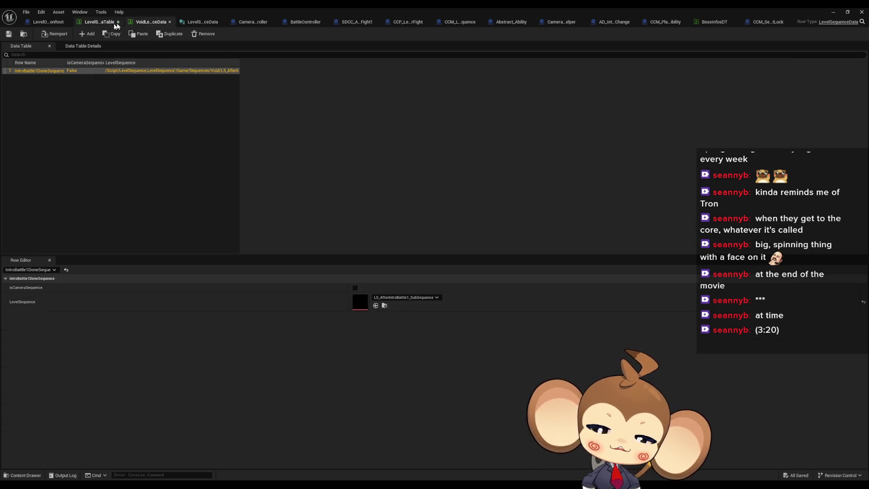
{"action": "left_click", "coordinate": [58, 104]}
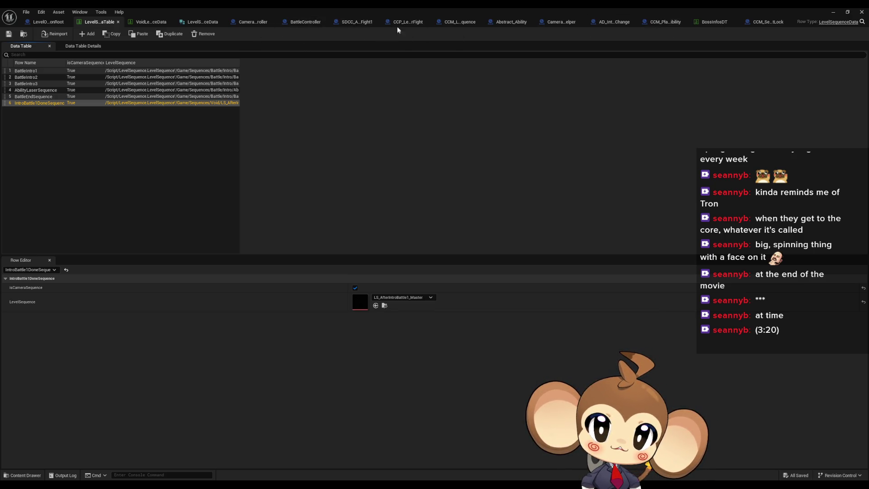
{"action": "left_click", "coordinate": [300, 22]}
{"action": "scroll", "coordinate": [385, 203], "scroll_direction": "down", "scroll_amount": 1}
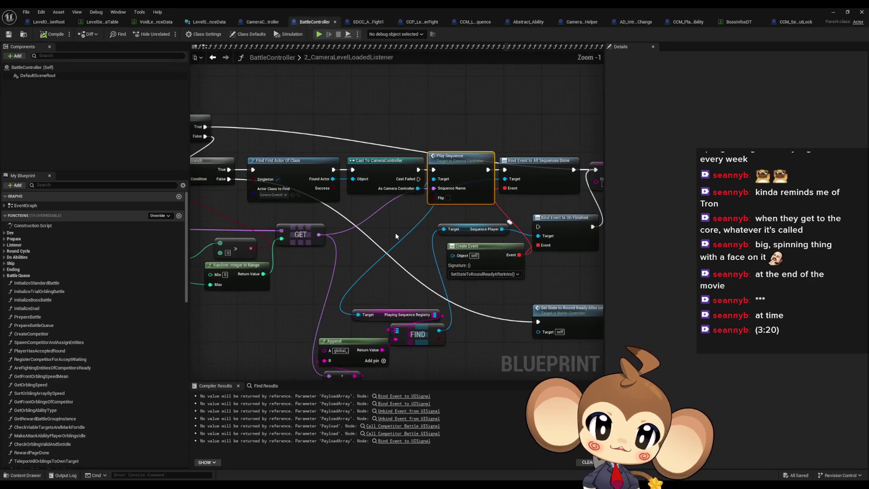
Review BattleController's nodes after Play Sequence, then the Abstract_Ability and CCP_LevelSequenceAfterFight graphs.
{"action": "left_click_drag", "start_coordinate": [406, 235], "coordinate": [344, 253]}
{"action": "left_click", "coordinate": [342, 256]}
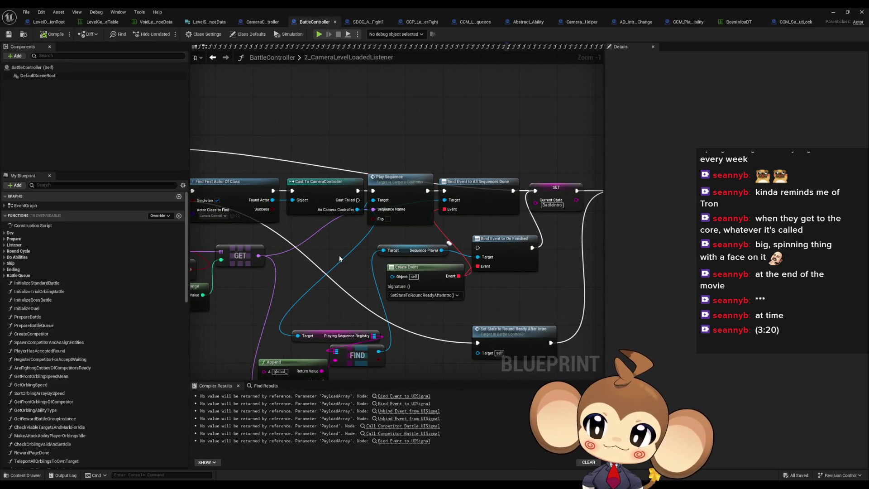
{"action": "left_click", "coordinate": [525, 22]}
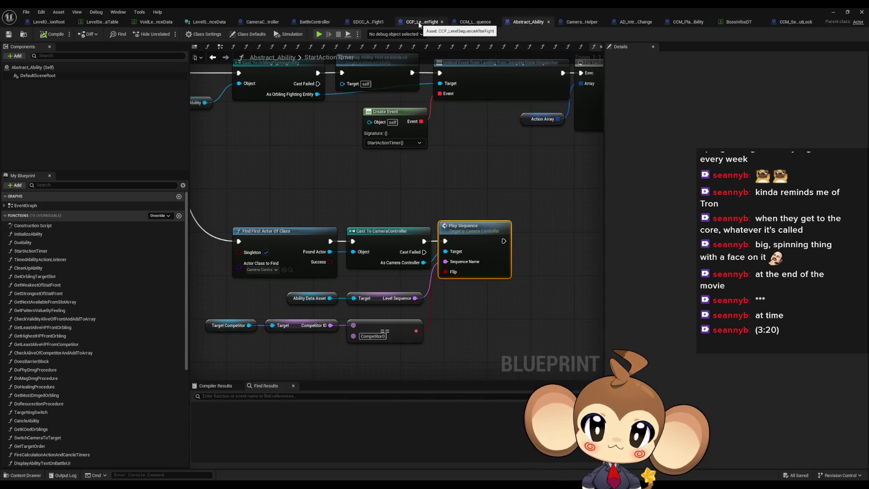
{"action": "left_click", "coordinate": [419, 22]}
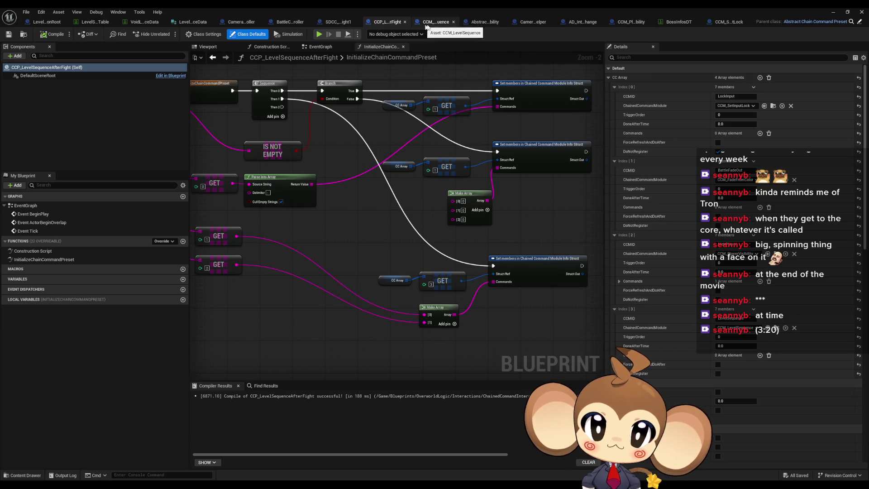
{"action": "left_click", "coordinate": [478, 24]}
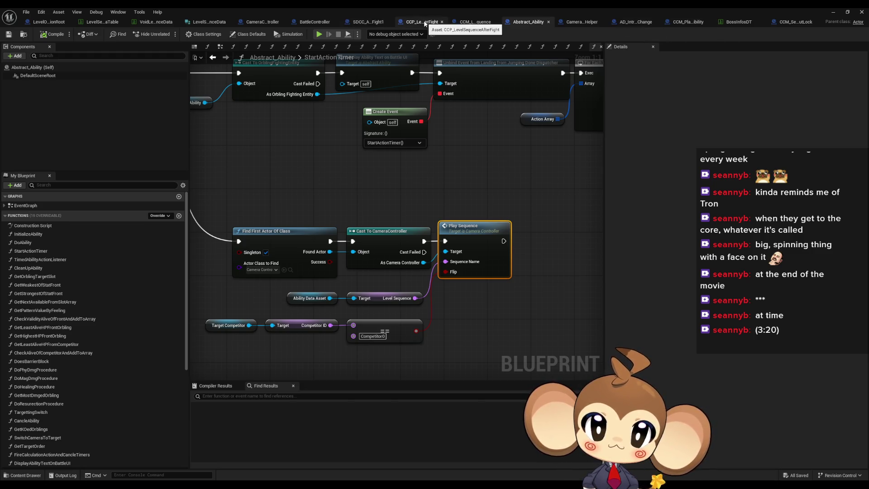
{"action": "left_click", "coordinate": [425, 24]}
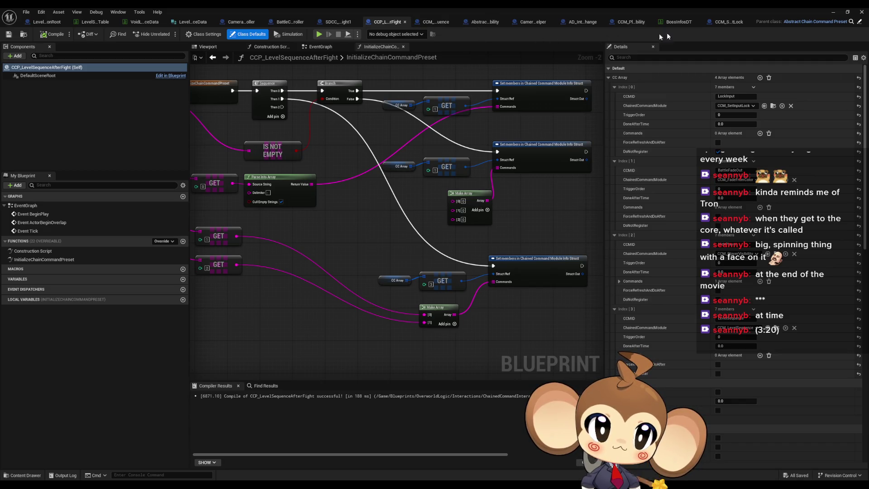
Inspect the CCM_SetInputLock and CCM_PlayerVisibility StartCCM graphs, then minimize the blueprint editor.
{"action": "left_click", "coordinate": [728, 22]}
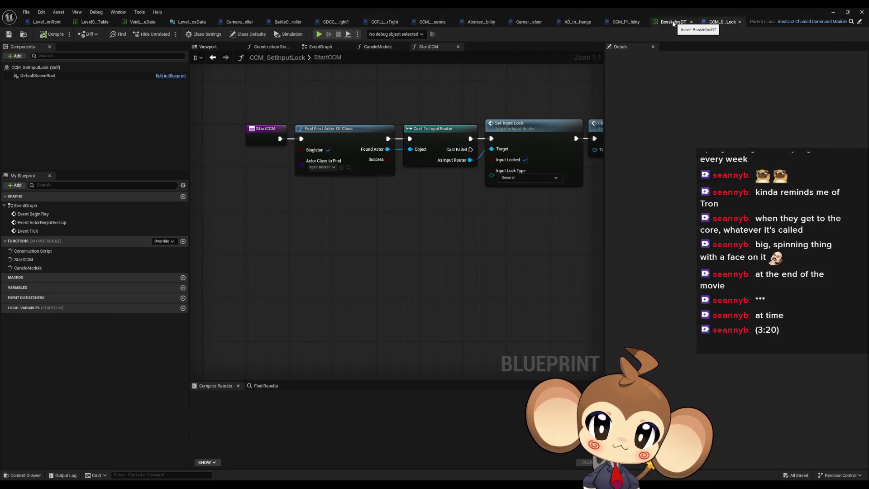
{"action": "left_click", "coordinate": [625, 21]}
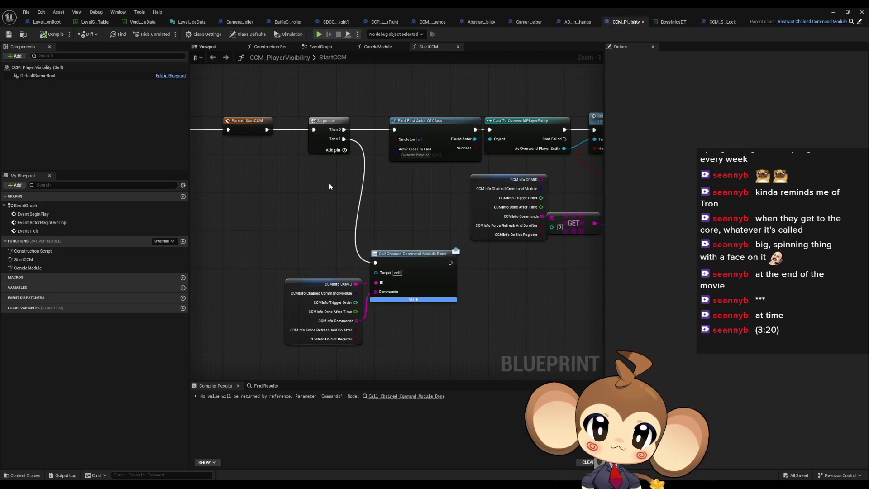
{"action": "scroll", "coordinate": [330, 186], "scroll_direction": "down", "scroll_amount": 2}
{"action": "mouse_move", "coordinate": [332, 186]}
{"action": "left_mouse_down"}
{"action": "mouse_move", "coordinate": [408, 175]}
{"action": "mouse_move", "coordinate": [376, 196]}
{"action": "mouse_move", "coordinate": [317, 197]}
{"action": "mouse_move", "coordinate": [342, 195]}
{"action": "left_mouse_up"}
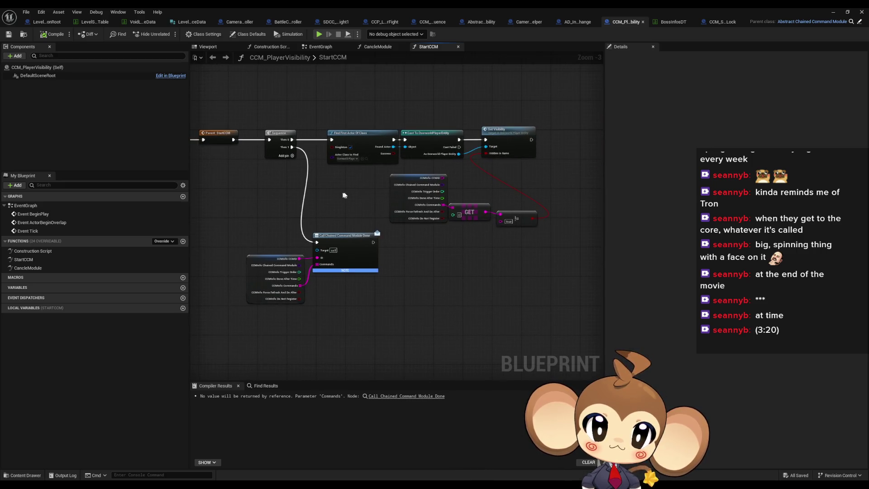
{"action": "left_click", "coordinate": [830, 11]}
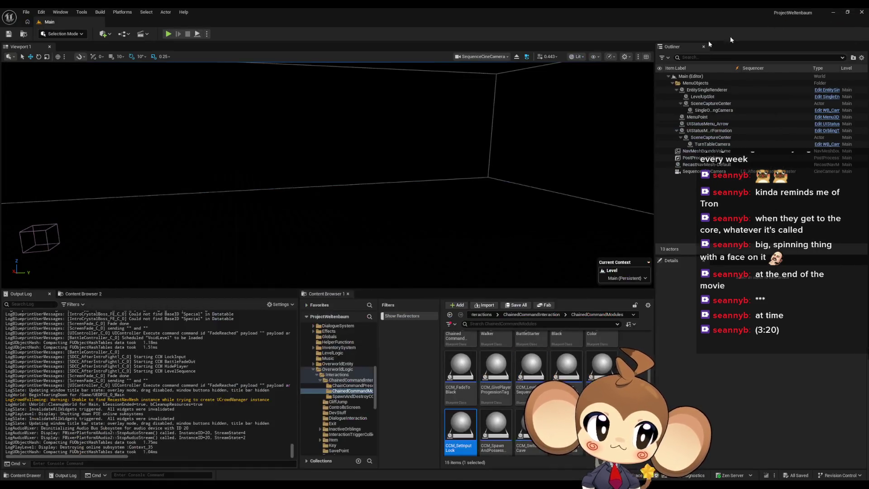
Run and stop a second play-in-editor test, then return to CameraController's SequenceIDDoneListner graph.
{"action": "left_click", "coordinate": [172, 35]}
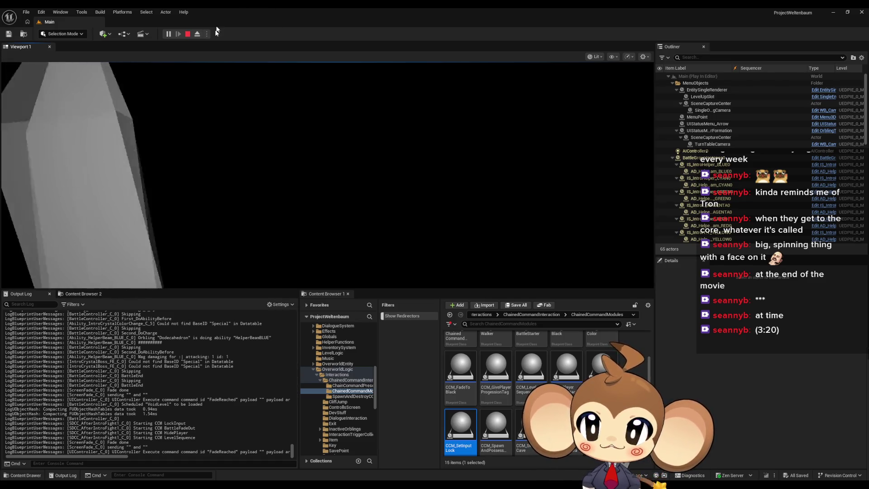
{"action": "left_click", "coordinate": [187, 34]}
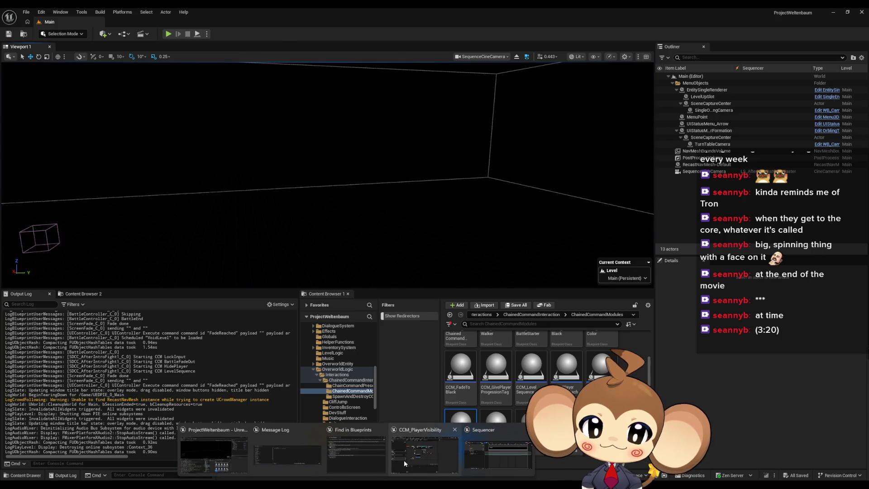
{"action": "left_click", "coordinate": [404, 460]}
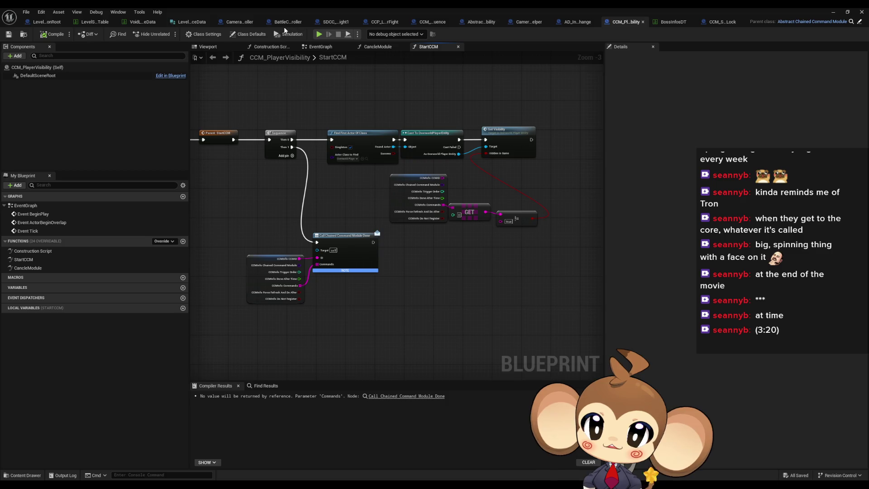
{"action": "left_click", "coordinate": [232, 22]}
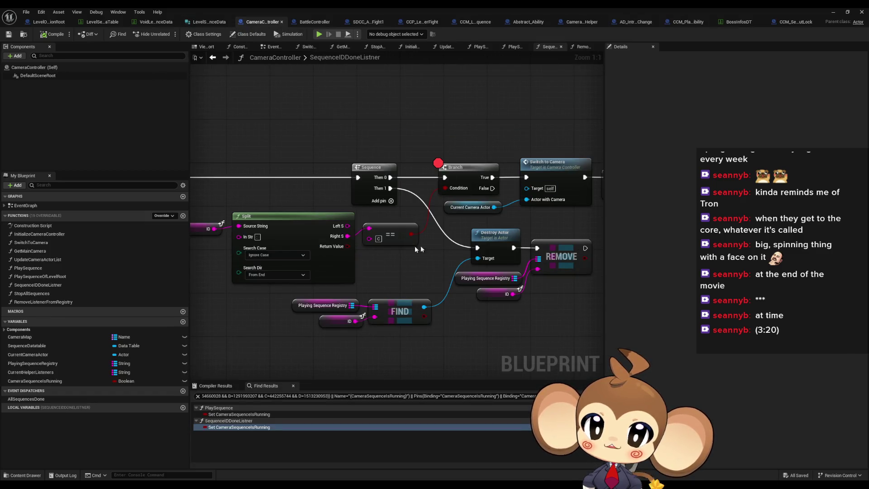
Select the SequenceIDDoneListner entry node, then open the PlaySequence function from My Blueprint.
{"action": "scroll", "coordinate": [427, 248], "scroll_direction": "down", "scroll_amount": 1}
{"action": "left_click_drag", "start_coordinate": [256, 155], "coordinate": [287, 212]}
{"action": "left_click_drag", "start_coordinate": [294, 252], "coordinate": [263, 250]}
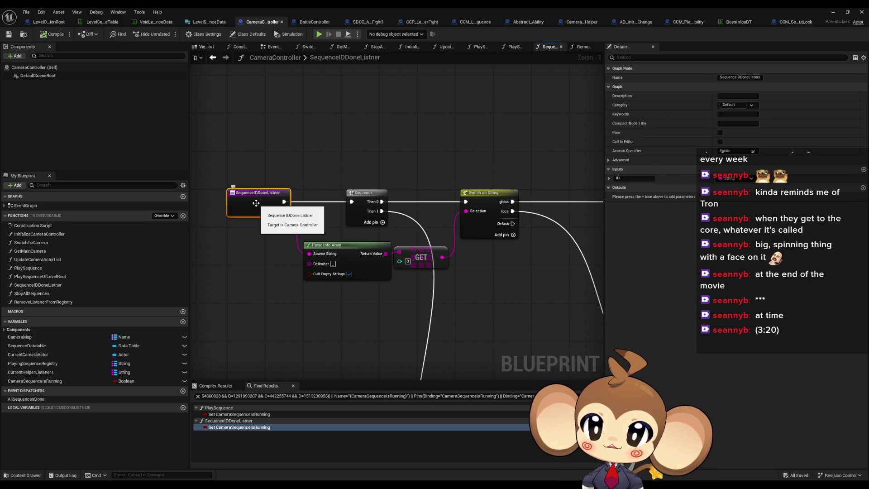
{"action": "double_click", "coordinate": [65, 268]}
Survey PlaySequence, framing the Play, SpawnActor and Bind Event to On Finished nodes.
{"action": "scroll", "coordinate": [475, 260], "scroll_direction": "down", "scroll_amount": 3}
{"action": "left_click_drag", "start_coordinate": [475, 260], "coordinate": [551, 244]}
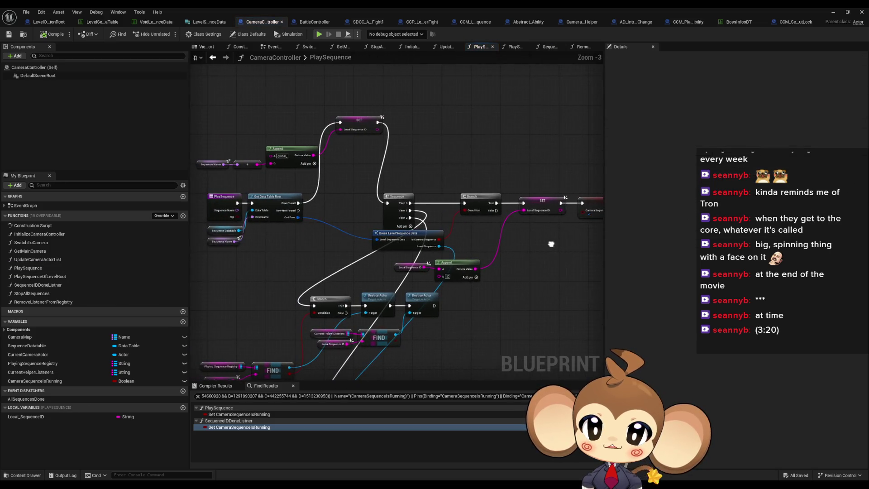
{"action": "scroll", "coordinate": [515, 252], "scroll_direction": "down", "scroll_amount": 5}
{"action": "mouse_move", "coordinate": [418, 227]}
{"action": "left_mouse_down"}
{"action": "mouse_move", "coordinate": [283, 149]}
{"action": "mouse_move", "coordinate": [378, 229]}
{"action": "left_mouse_up"}
{"action": "scroll", "coordinate": [378, 229], "scroll_direction": "up", "scroll_amount": 3}
{"action": "mouse_move", "coordinate": [328, 207]}
{"action": "left_mouse_down"}
{"action": "mouse_move", "coordinate": [347, 232]}
{"action": "mouse_move", "coordinate": [318, 244]}
{"action": "left_mouse_up"}
{"action": "scroll", "coordinate": [347, 232], "scroll_direction": "up", "scroll_amount": 4}
{"action": "left_click_drag", "start_coordinate": [475, 201], "coordinate": [528, 299]}
{"action": "left_click_drag", "start_coordinate": [447, 279], "coordinate": [295, 325]}
{"action": "left_click_drag", "start_coordinate": [417, 267], "coordinate": [436, 236]}
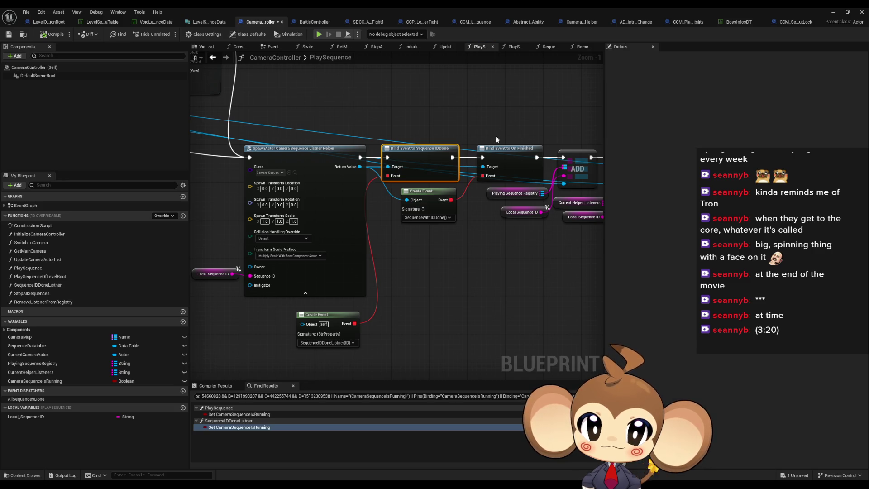
Zoom around the PlaySequence graph, then open SequenceIDDoneListner from the Functions list.
{"action": "scroll", "coordinate": [491, 170], "scroll_direction": "down", "scroll_amount": 4}
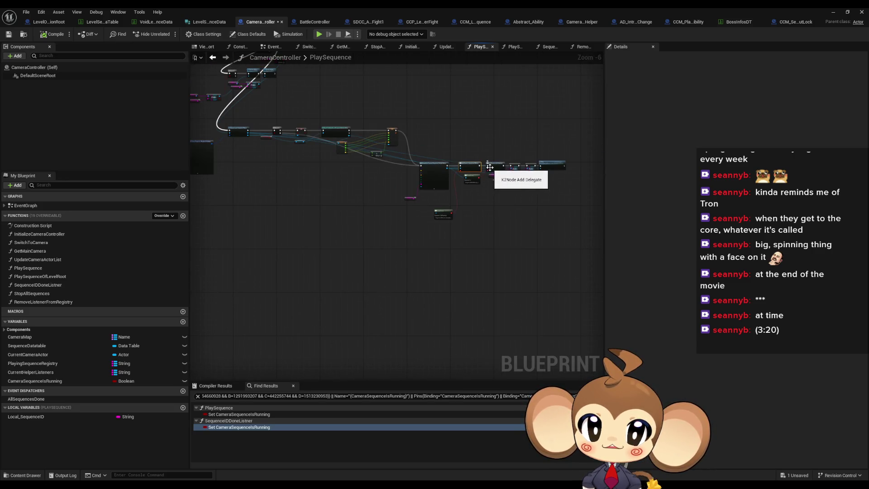
{"action": "scroll", "coordinate": [275, 251], "scroll_direction": "up", "scroll_amount": 3}
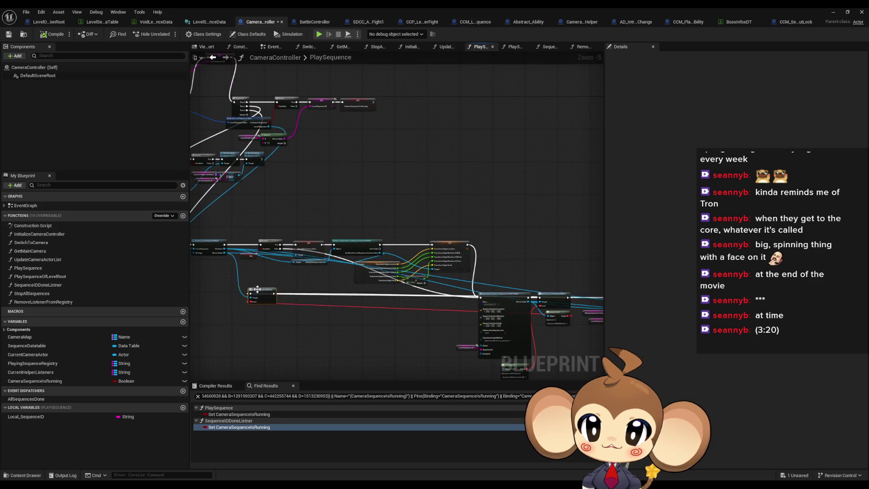
{"action": "scroll", "coordinate": [274, 250], "scroll_direction": "up", "scroll_amount": 1}
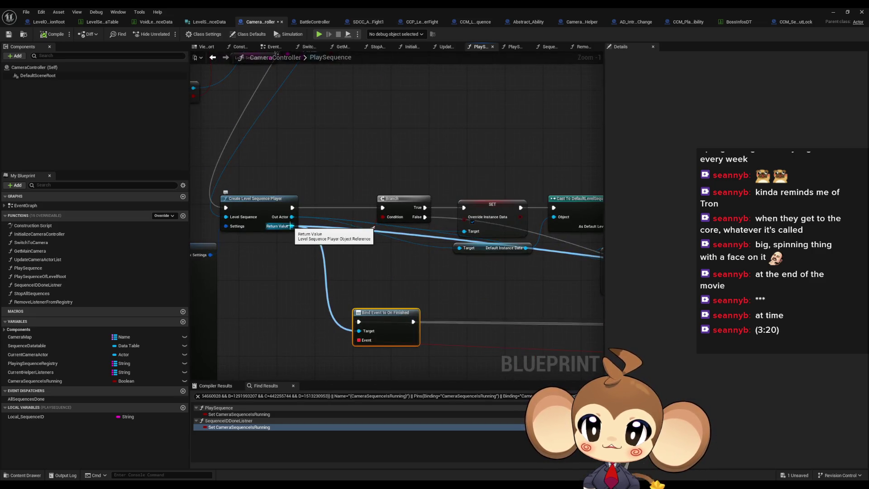
{"action": "scroll", "coordinate": [293, 231], "scroll_direction": "down", "scroll_amount": 4}
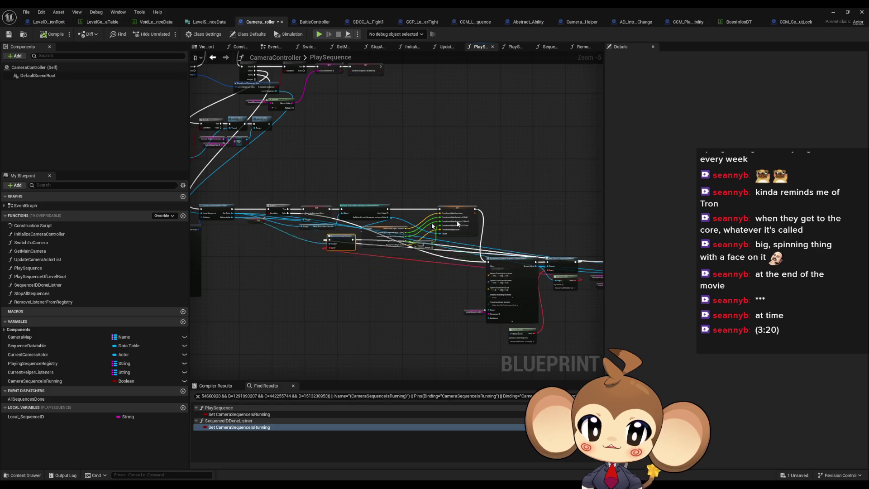
{"action": "scroll", "coordinate": [481, 257], "scroll_direction": "up", "scroll_amount": 4}
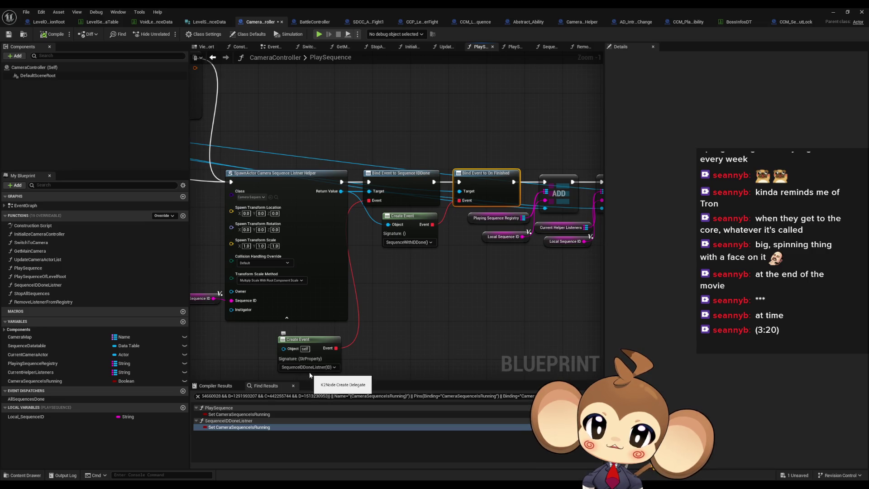
{"action": "double_click", "coordinate": [38, 284]}
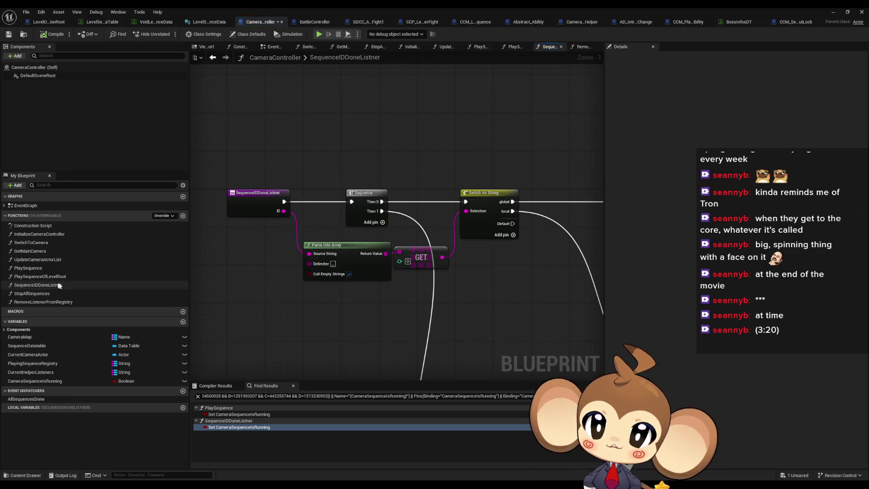
Look over the Split, FIND, REMOVE and Switch on String nodes, then select the entry node.
{"action": "left_click_drag", "start_coordinate": [370, 229], "coordinate": [142, 23]}
{"action": "mouse_move", "coordinate": [242, 219]}
{"action": "left_mouse_down"}
{"action": "mouse_move", "coordinate": [191, 215]}
{"action": "mouse_move", "coordinate": [585, 215]}
{"action": "left_mouse_up"}
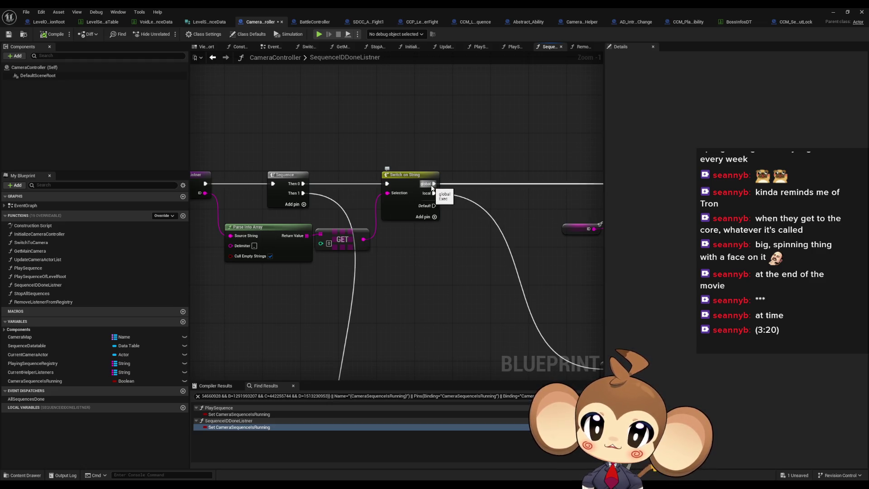
{"action": "mouse_move", "coordinate": [489, 185]}
{"action": "left_mouse_down"}
{"action": "mouse_move", "coordinate": [297, 217]}
{"action": "mouse_move", "coordinate": [531, 208]}
{"action": "left_mouse_up"}
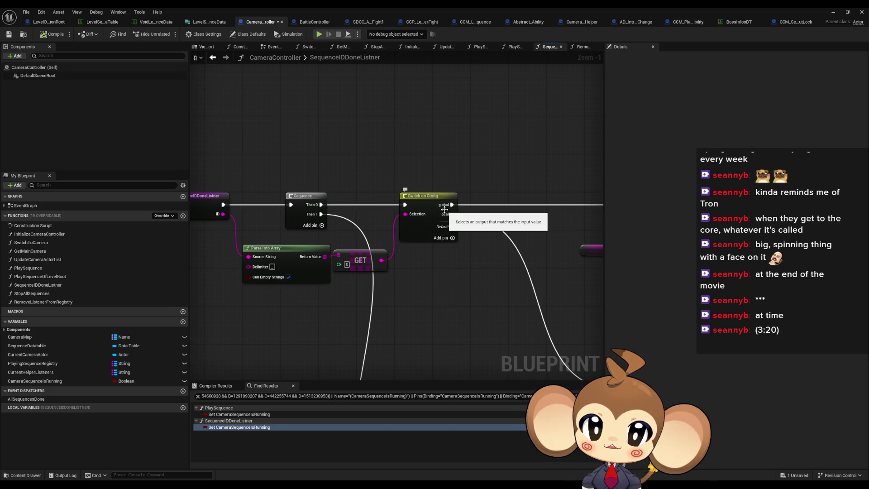
{"action": "mouse_move", "coordinate": [446, 221]}
{"action": "left_mouse_down"}
{"action": "mouse_move", "coordinate": [276, 154]}
{"action": "mouse_move", "coordinate": [336, 322]}
{"action": "mouse_move", "coordinate": [309, 283]}
{"action": "mouse_move", "coordinate": [358, 302]}
{"action": "left_mouse_up"}
{"action": "scroll", "coordinate": [357, 302], "scroll_direction": "up", "scroll_amount": 1}
{"action": "left_click_drag", "start_coordinate": [293, 271], "coordinate": [342, 284]}
{"action": "left_click", "coordinate": [315, 226]}
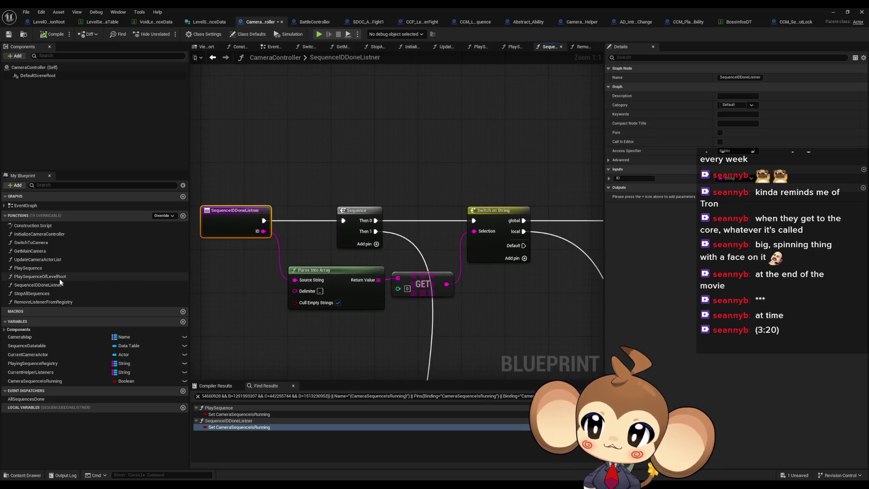
Reopen the PlaySequence function graph from the Functions list.
{"action": "double_click", "coordinate": [44, 269]}
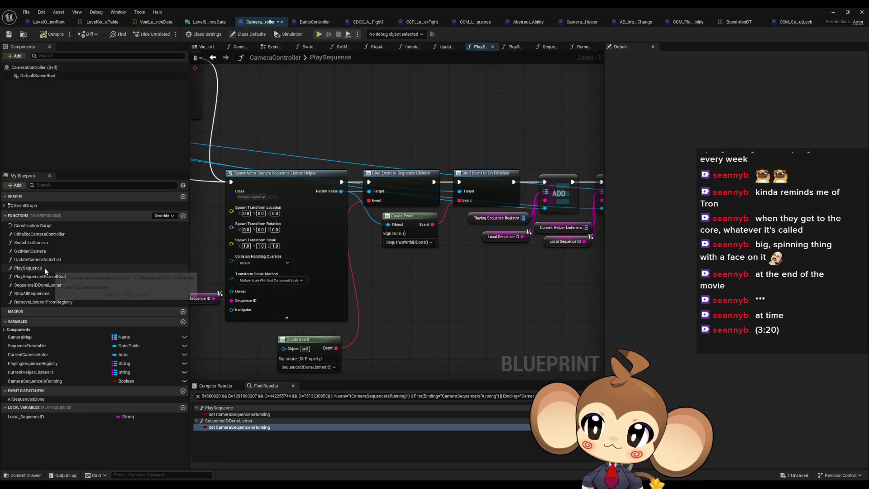
{"action": "scroll", "coordinate": [463, 213], "scroll_direction": "down", "scroll_amount": 6}
{"action": "scroll", "coordinate": [463, 213], "scroll_direction": "up", "scroll_amount": 3}
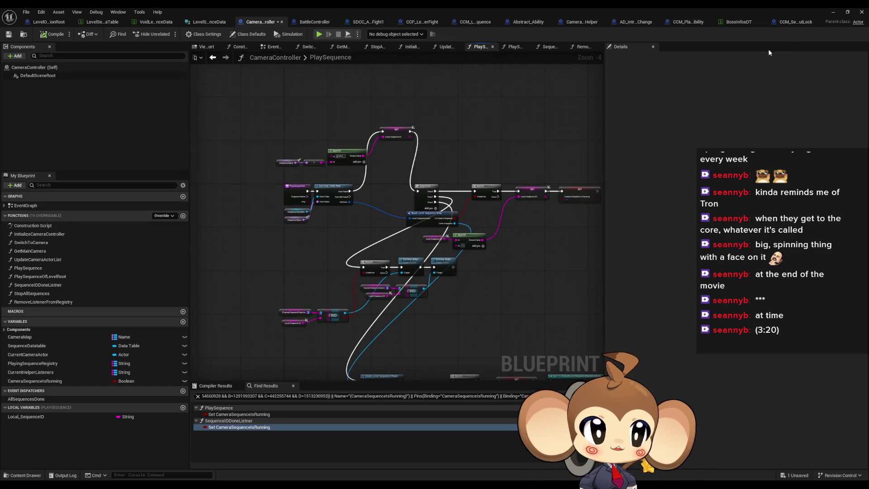
Reposition the blueprint editor and add a breakpoint on PlaySequence's Get Data Table Row node.
{"action": "mouse_move", "coordinate": [509, 12]}
{"action": "left_mouse_down"}
{"action": "mouse_move", "coordinate": [387, 68]}
{"action": "mouse_move", "coordinate": [868, 68]}
{"action": "left_mouse_up"}
{"action": "mouse_move", "coordinate": [868, 98]}
{"action": "left_mouse_down"}
{"action": "mouse_move", "coordinate": [518, 98]}
{"action": "mouse_move", "coordinate": [443, 123]}
{"action": "left_mouse_up"}
{"action": "scroll", "coordinate": [370, 248], "scroll_direction": "down", "scroll_amount": 1}
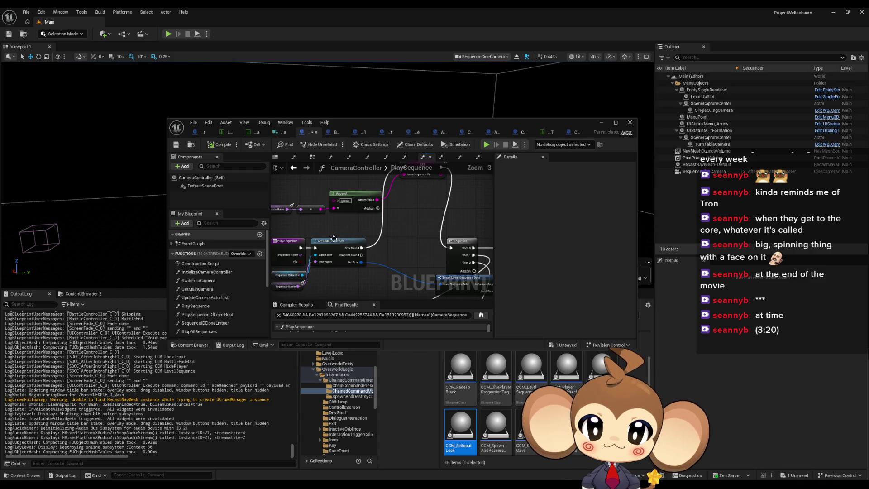
{"action": "mouse_move", "coordinate": [405, 252]}
{"action": "left_mouse_down"}
{"action": "mouse_move", "coordinate": [413, 250]}
{"action": "mouse_move", "coordinate": [398, 244]}
{"action": "mouse_move", "coordinate": [372, 254]}
{"action": "left_mouse_up"}
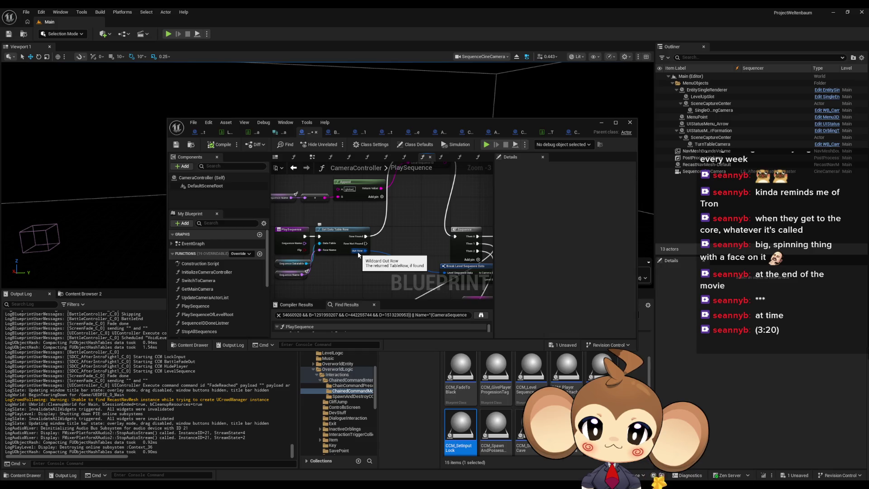
{"action": "mouse_move", "coordinate": [430, 252]}
{"action": "left_mouse_down"}
{"action": "mouse_move", "coordinate": [329, 221]}
{"action": "mouse_move", "coordinate": [325, 172]}
{"action": "mouse_move", "coordinate": [405, 274]}
{"action": "mouse_move", "coordinate": [400, 235]}
{"action": "left_mouse_up"}
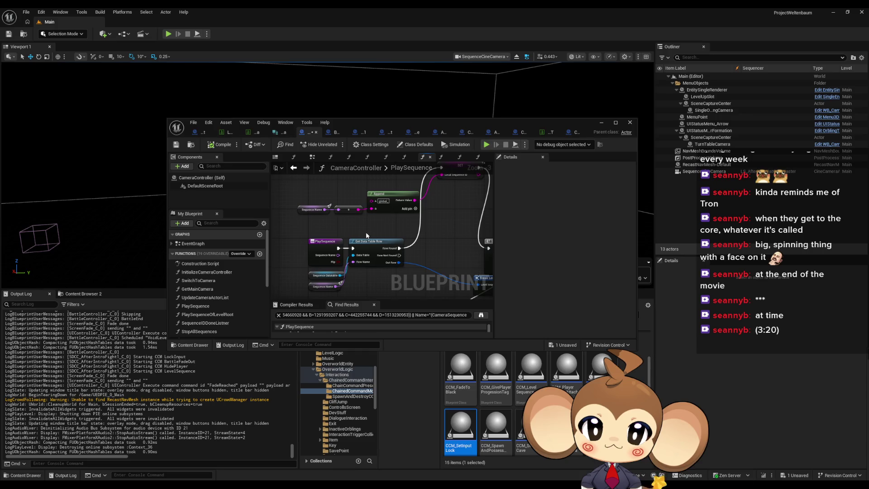
{"action": "right_click", "coordinate": [357, 241]}
{"action": "left_click", "coordinate": [398, 388]}
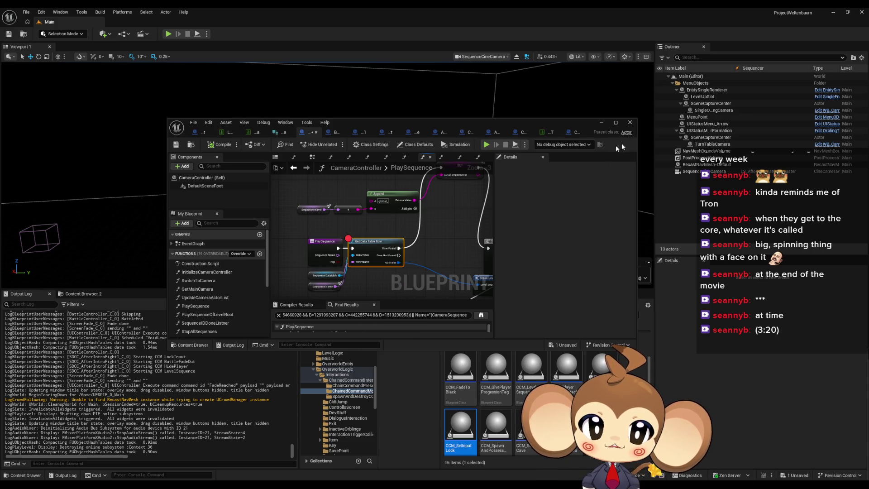
Play the level until it halts at the Get Data Table Row breakpoint, editor maximized.
{"action": "left_click", "coordinate": [601, 123]}
{"action": "left_click", "coordinate": [168, 34]}
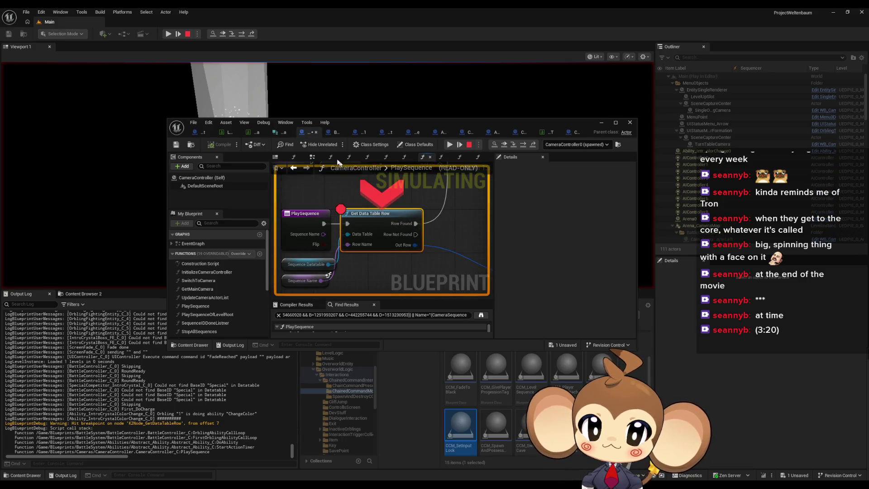
{"action": "double_click", "coordinate": [417, 122]}
{"action": "mouse_move", "coordinate": [302, 198]}
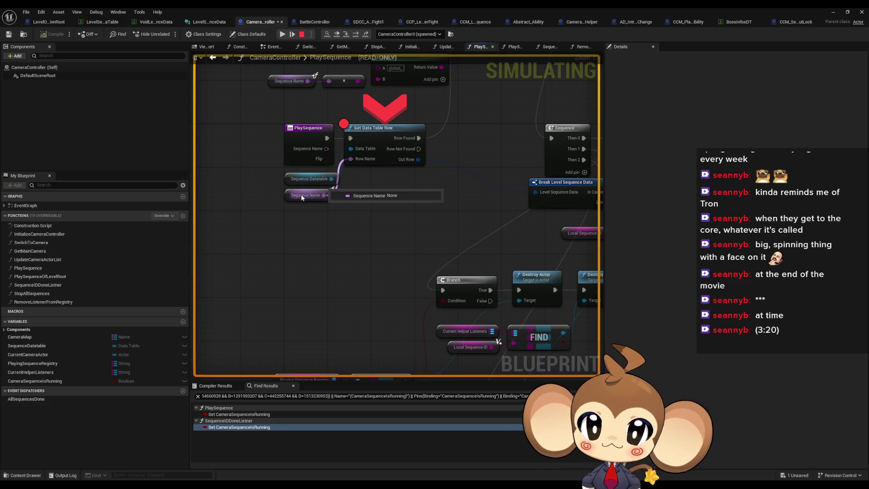
Step into WaitingRegistrationHelper's Listner, check Signal Command, then resume to the next PlaySequence break.
{"action": "left_click", "coordinate": [355, 35]}
{"action": "left_click_drag", "start_coordinate": [332, 186], "coordinate": [409, 189]}
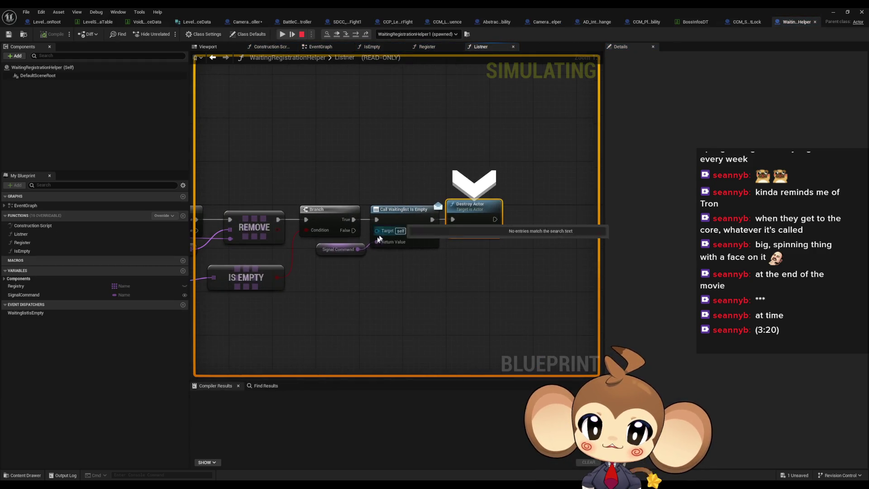
{"action": "mouse_move", "coordinate": [338, 252]}
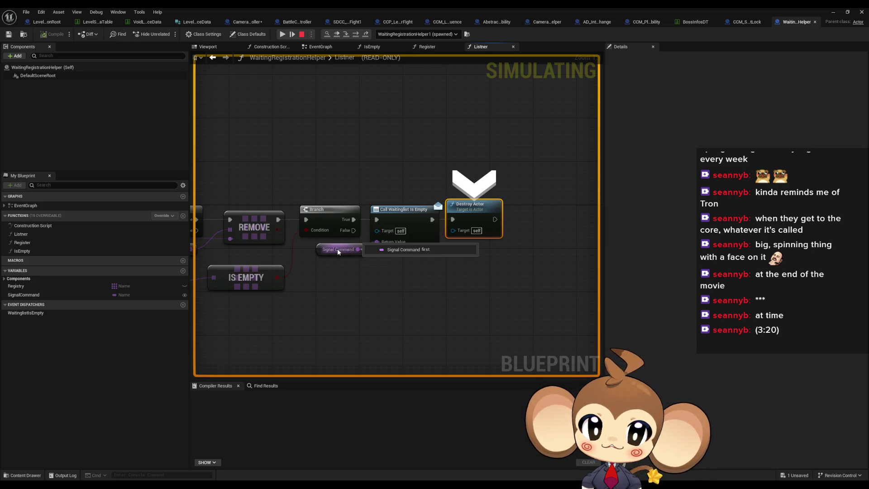
{"action": "left_click_drag", "start_coordinate": [338, 249], "coordinate": [663, 239]}
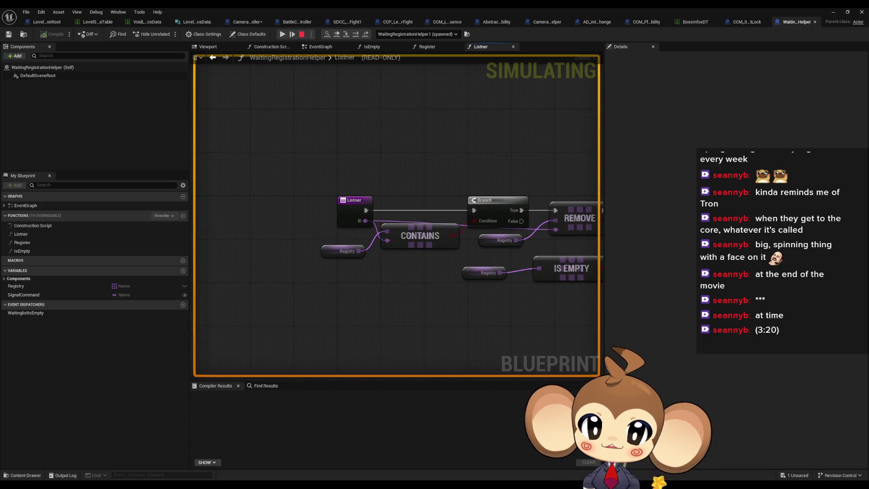
{"action": "left_click_drag", "start_coordinate": [440, 244], "coordinate": [287, 239]}
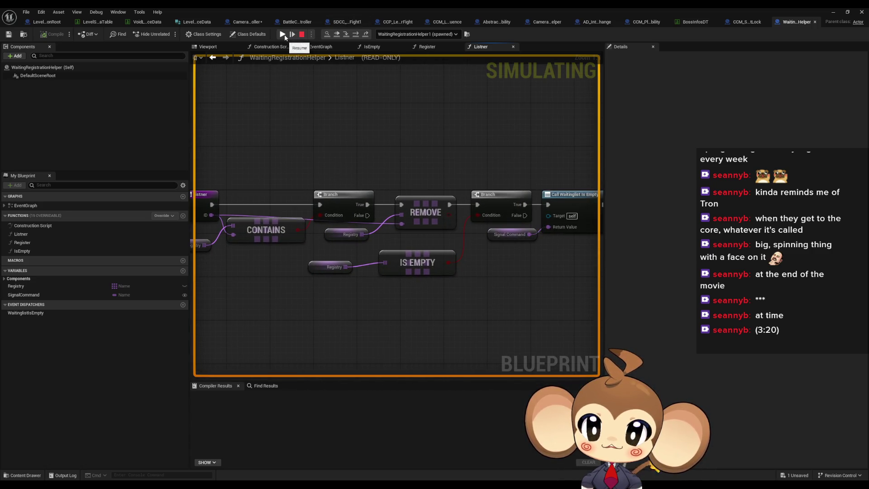
{"action": "left_click", "coordinate": [283, 35]}
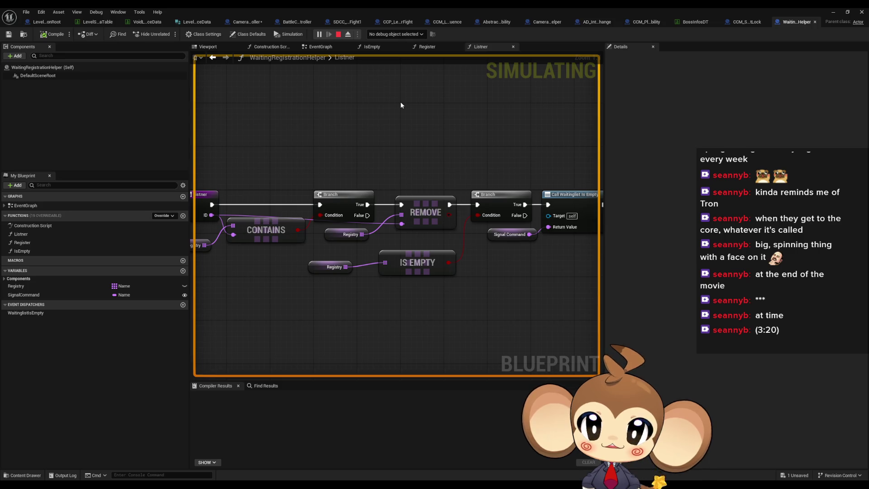
{"action": "left_click", "coordinate": [246, 22]}
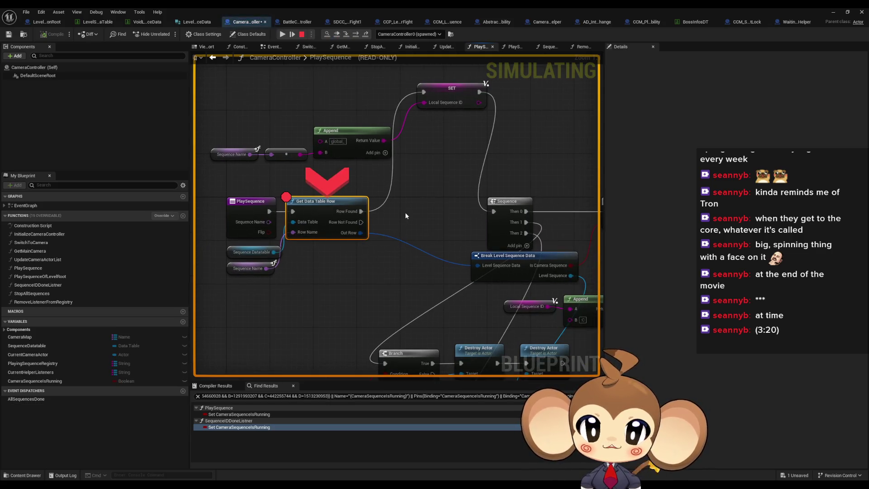
Check the game viewport, then step over SET and Sequence to the Branch node, inspecting pin values.
{"action": "left_click", "coordinate": [833, 12]}
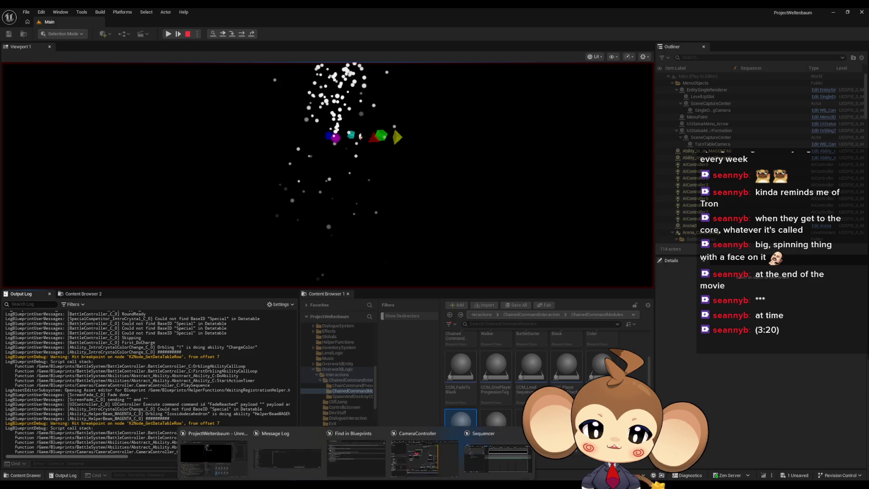
{"action": "left_click", "coordinate": [424, 448]}
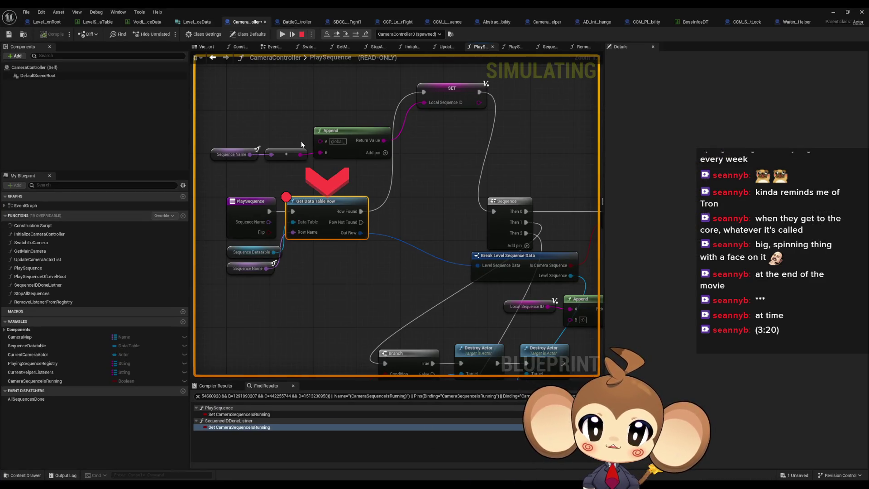
{"action": "left_click", "coordinate": [355, 35]}
{"action": "mouse_move", "coordinate": [254, 319]}
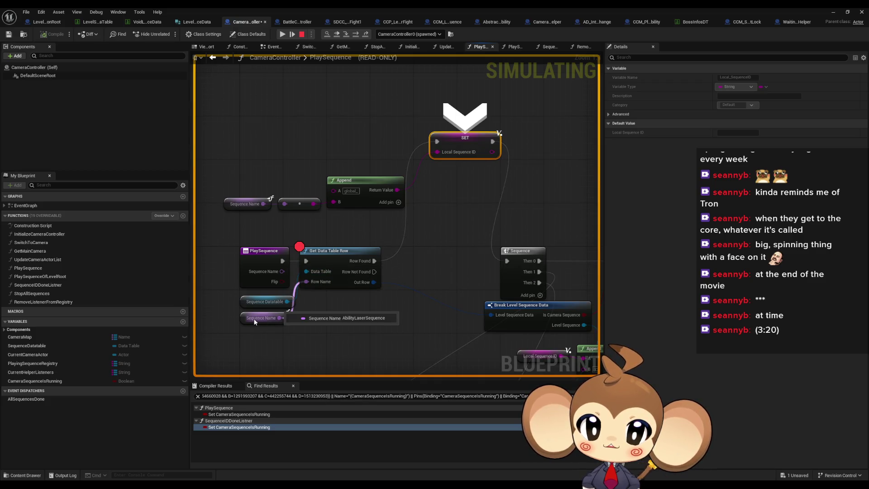
{"action": "mouse_move", "coordinate": [350, 192]}
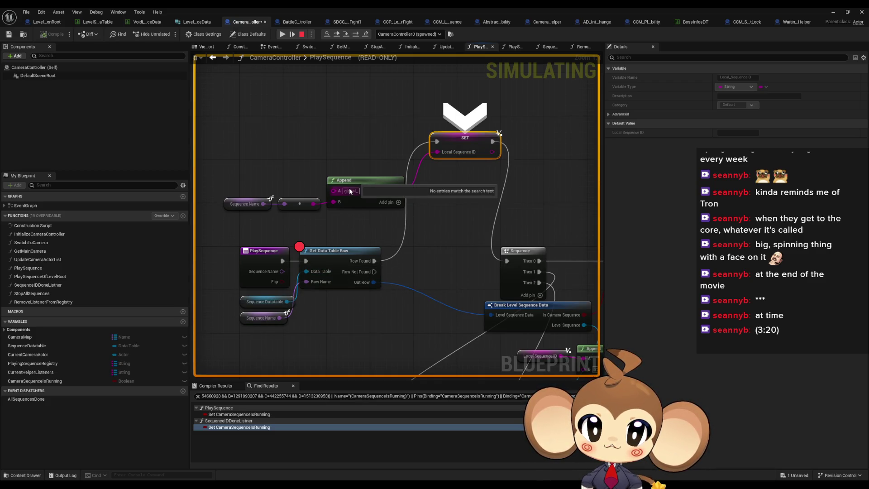
{"action": "left_click", "coordinate": [365, 35]}
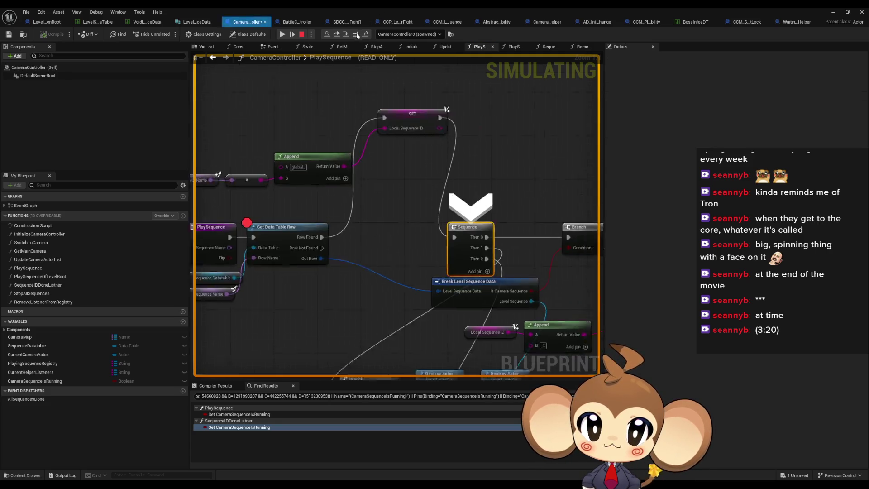
{"action": "mouse_move", "coordinate": [369, 100]}
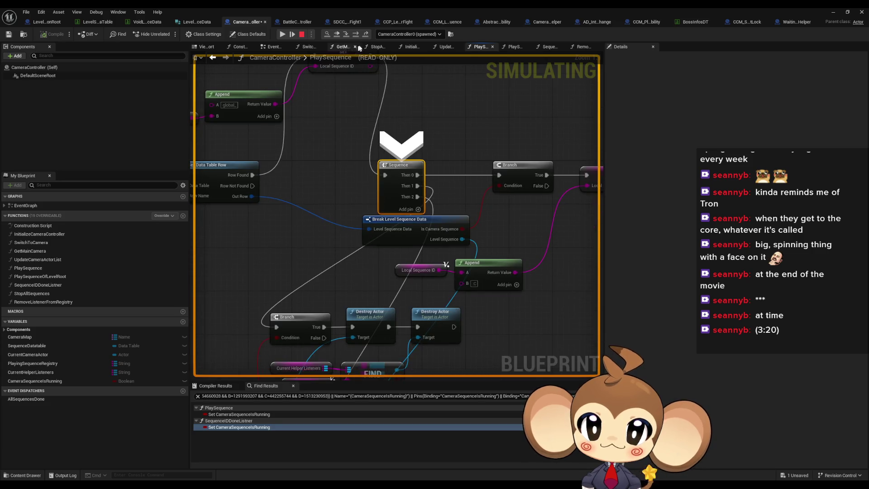
{"action": "left_click", "coordinate": [355, 36]}
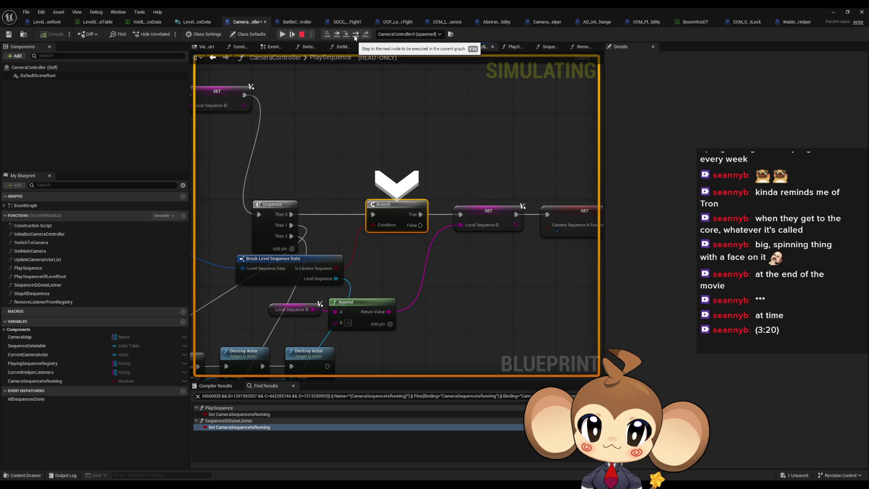
{"action": "mouse_move", "coordinate": [458, 142]}
{"action": "left_mouse_down"}
{"action": "mouse_move", "coordinate": [368, 140]}
{"action": "mouse_move", "coordinate": [417, 131]}
{"action": "left_mouse_up"}
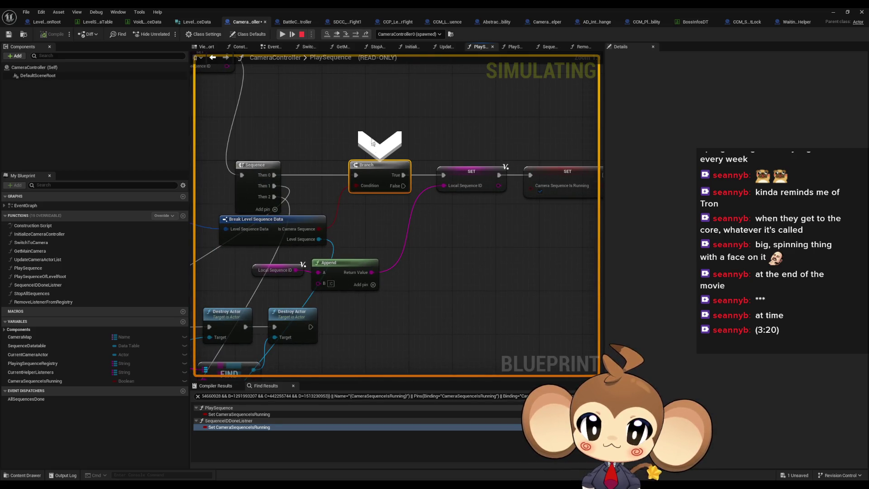
Expand the Out Row value, then step through the SET nodes and Branch to Create Level Sequence Player.
{"action": "mouse_move", "coordinate": [298, 231]}
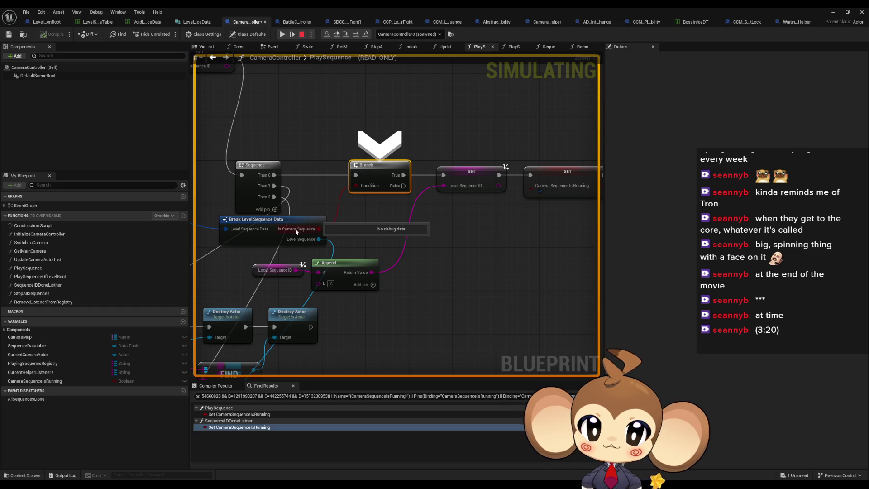
{"action": "mouse_move", "coordinate": [405, 242]}
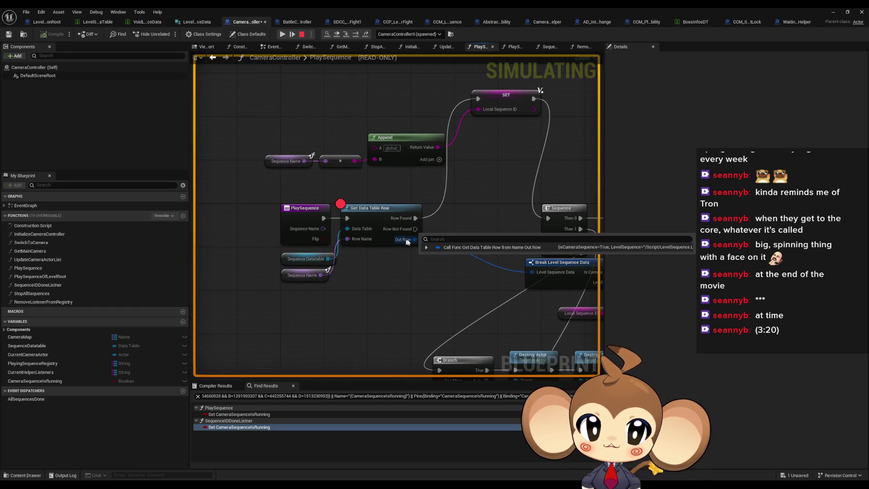
{"action": "left_click", "coordinate": [426, 248]}
{"action": "key", "text": "F10"}
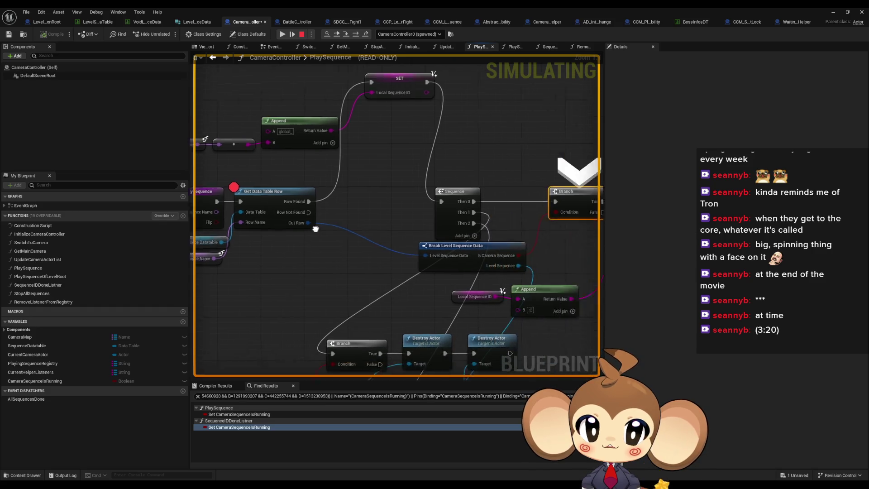
{"action": "left_click", "coordinate": [356, 36]}
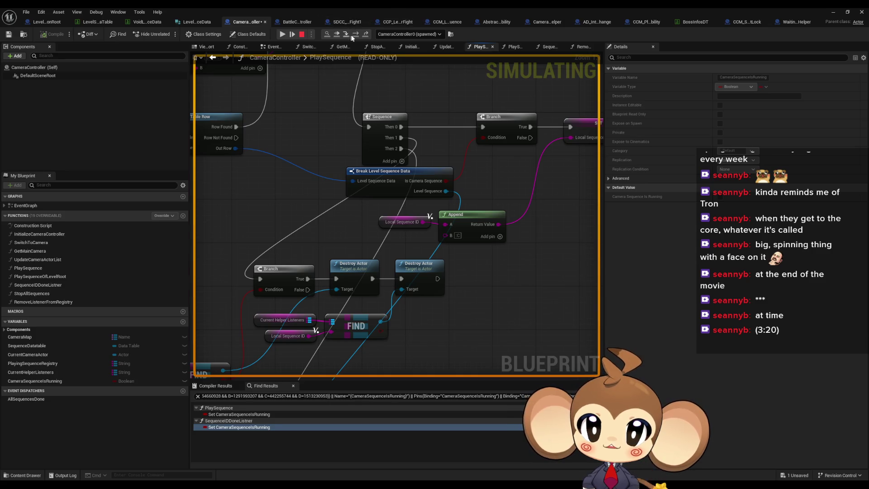
{"action": "left_click", "coordinate": [354, 35]}
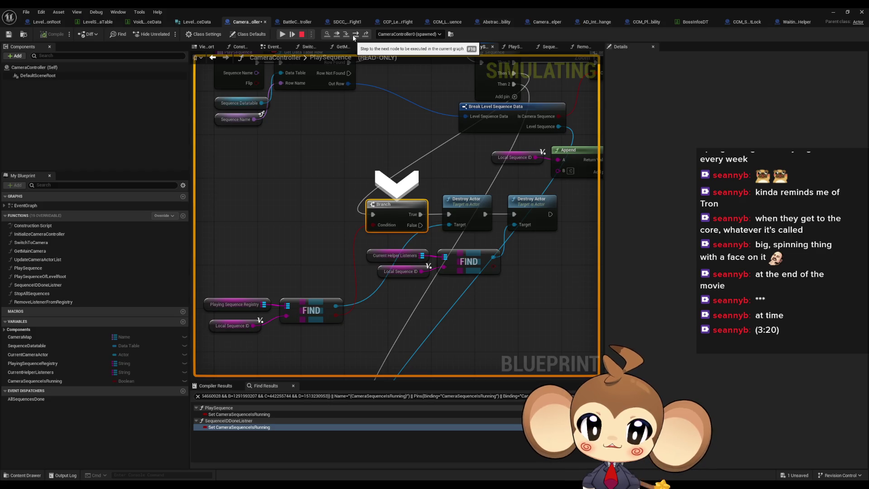
{"action": "left_click", "coordinate": [353, 34]}
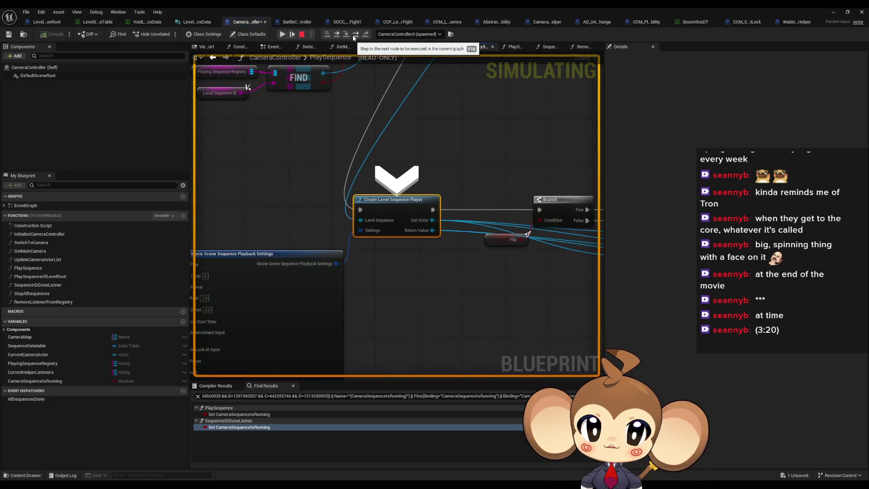
Step through the Branch, listener spawn, both Bind Events and ADD nodes, then resume and restore the window down.
{"action": "mouse_move", "coordinate": [294, 273]}
{"action": "left_mouse_down"}
{"action": "mouse_move", "coordinate": [341, 292]}
{"action": "mouse_move", "coordinate": [441, 237]}
{"action": "mouse_move", "coordinate": [391, 236]}
{"action": "left_mouse_up"}
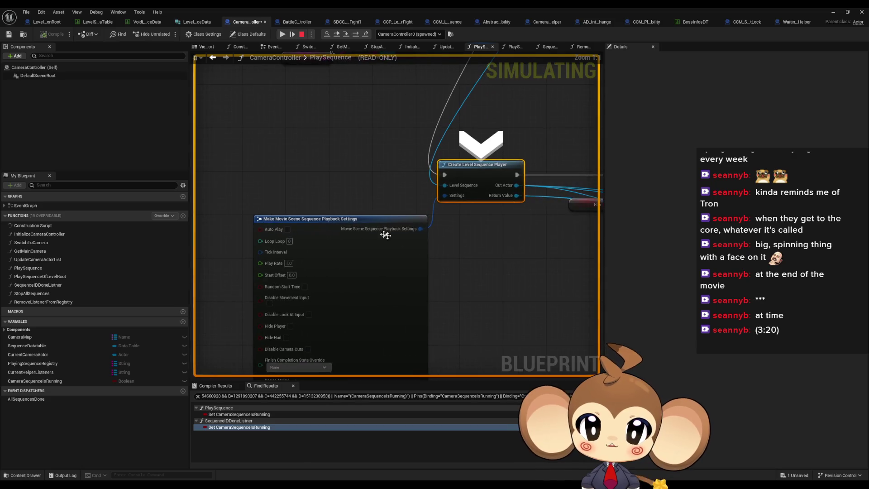
{"action": "left_click", "coordinate": [356, 35]}
{"action": "left_click", "coordinate": [356, 34]}
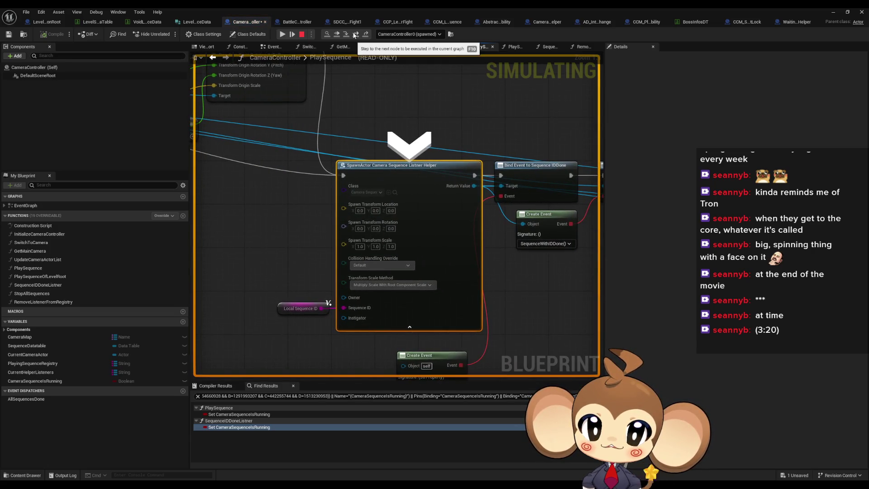
{"action": "left_click", "coordinate": [356, 35]}
{"action": "left_click", "coordinate": [356, 35]}
{"action": "left_click", "coordinate": [355, 34]}
{"action": "left_click", "coordinate": [355, 34]}
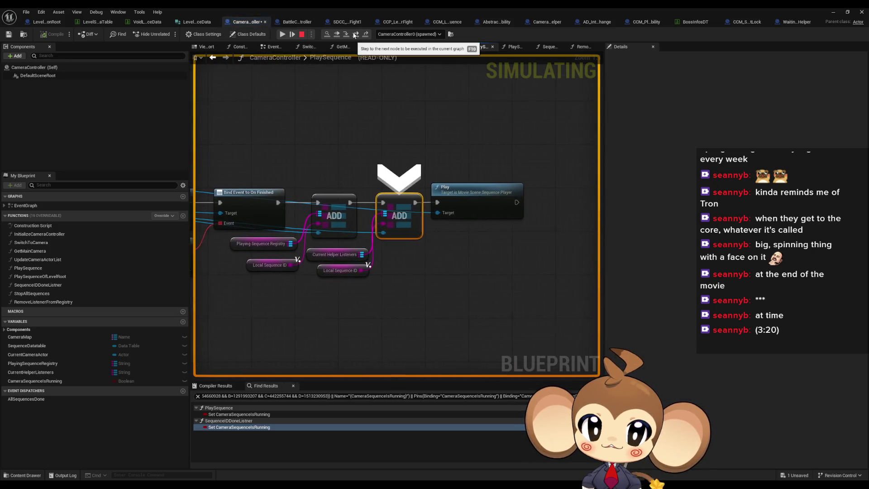
{"action": "left_click", "coordinate": [292, 34]}
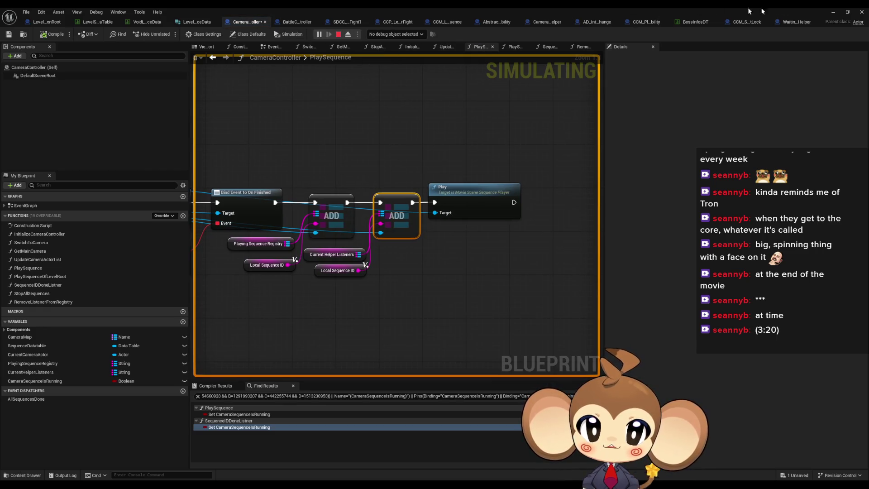
{"action": "left_click", "coordinate": [834, 13]}
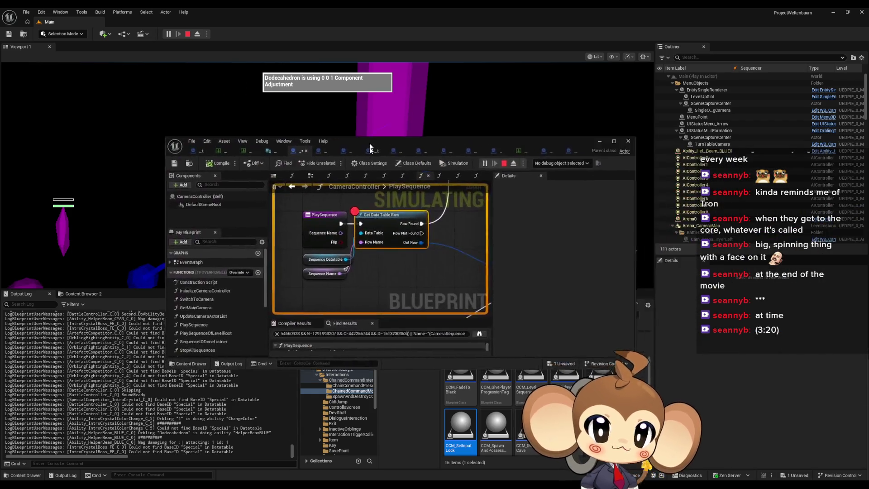
Move the Blueprint editor window down-right and resume until Get Data Table Row breaks again.
{"action": "left_click_drag", "start_coordinate": [371, 142], "coordinate": [411, 204]}
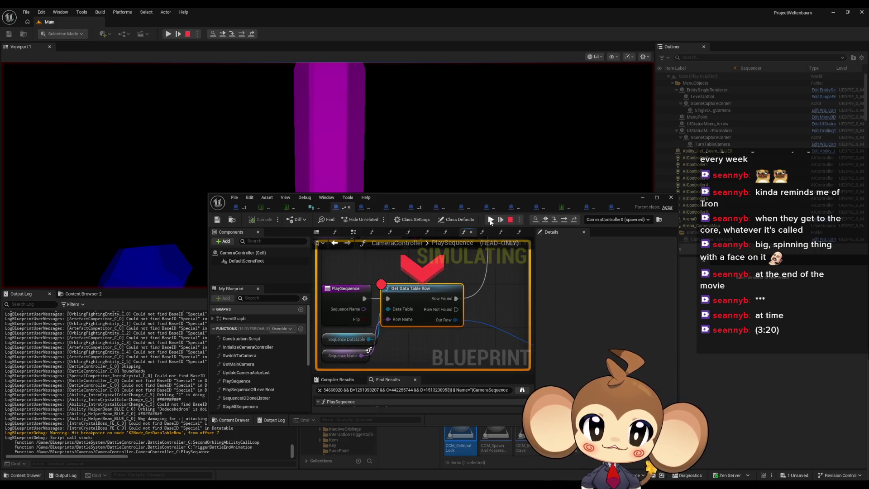
{"action": "left_click", "coordinate": [490, 221]}
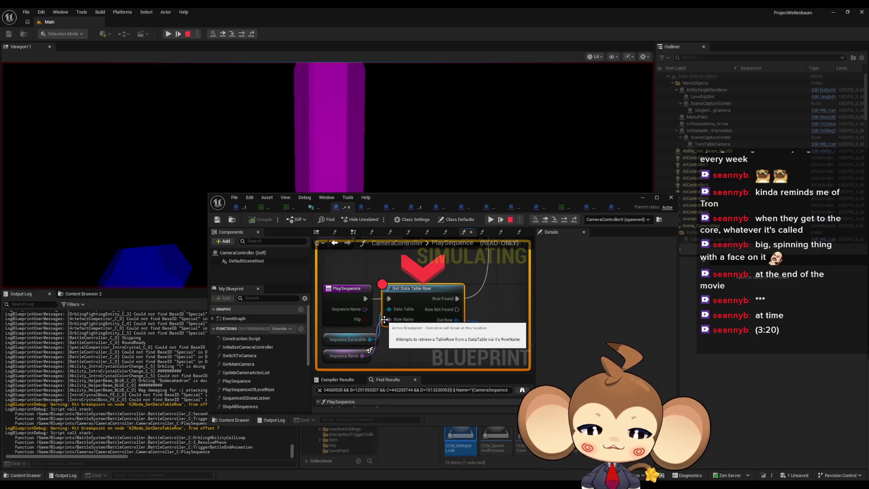
Read BattleEndSequence, resume, then confirm IntroBattle1DoneSequence arrives with a None LevelSequence in Out Row.
{"action": "mouse_move", "coordinate": [342, 355]}
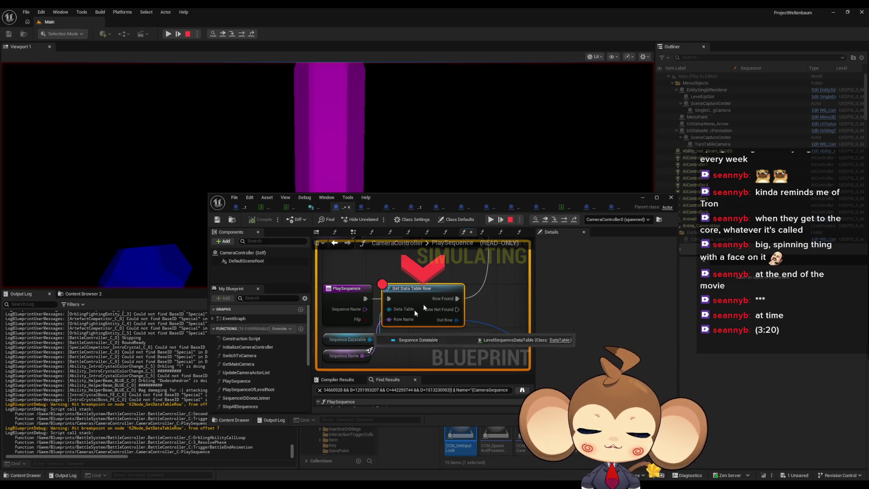
{"action": "left_click", "coordinate": [491, 220]}
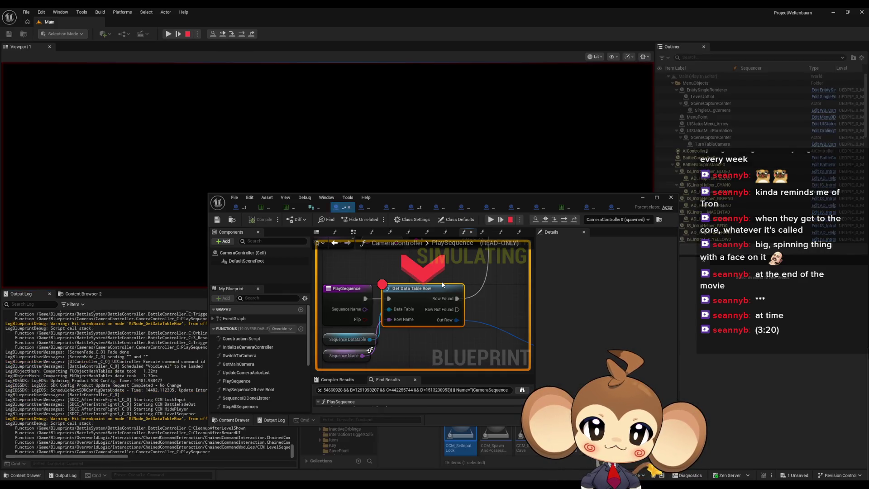
{"action": "mouse_move", "coordinate": [341, 357]}
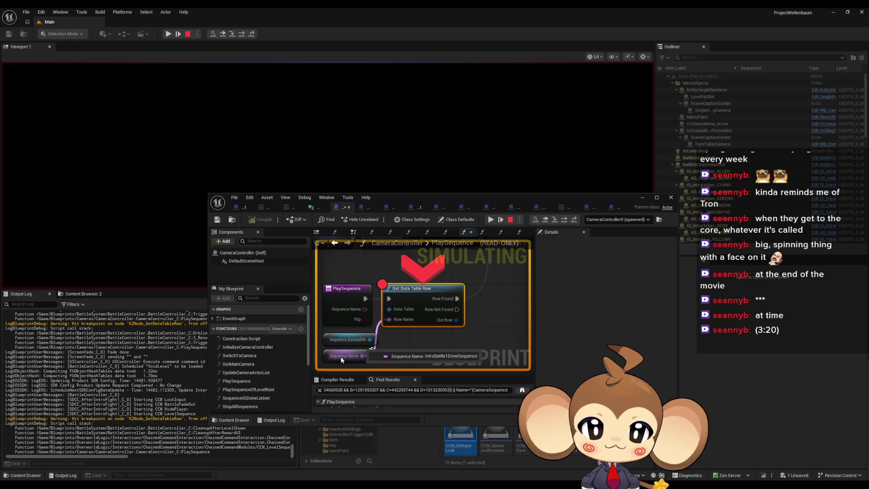
{"action": "scroll", "coordinate": [412, 309], "scroll_direction": "down", "scroll_amount": 2}
{"action": "left_click_drag", "start_coordinate": [412, 309], "coordinate": [458, 348]}
{"action": "mouse_move", "coordinate": [366, 330]}
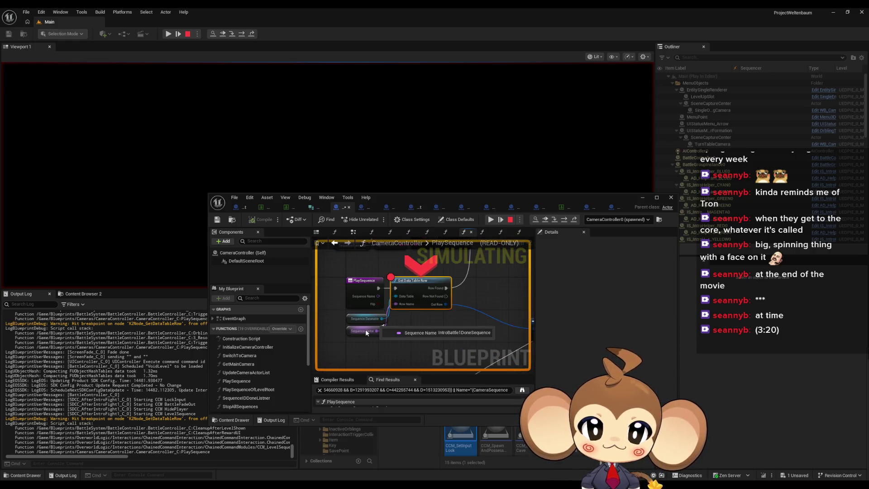
{"action": "mouse_move", "coordinate": [440, 306]}
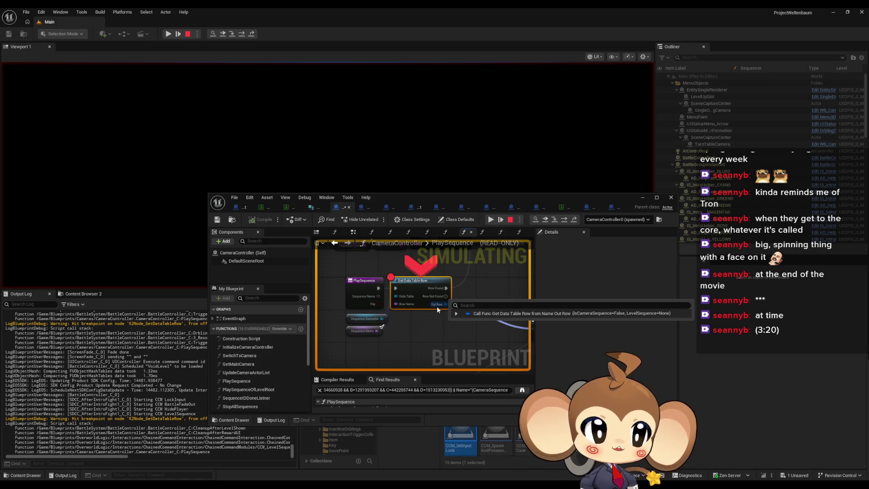
{"action": "left_click_drag", "start_coordinate": [436, 306], "coordinate": [427, 318]}
{"action": "scroll", "coordinate": [419, 312], "scroll_direction": "down", "scroll_amount": 3}
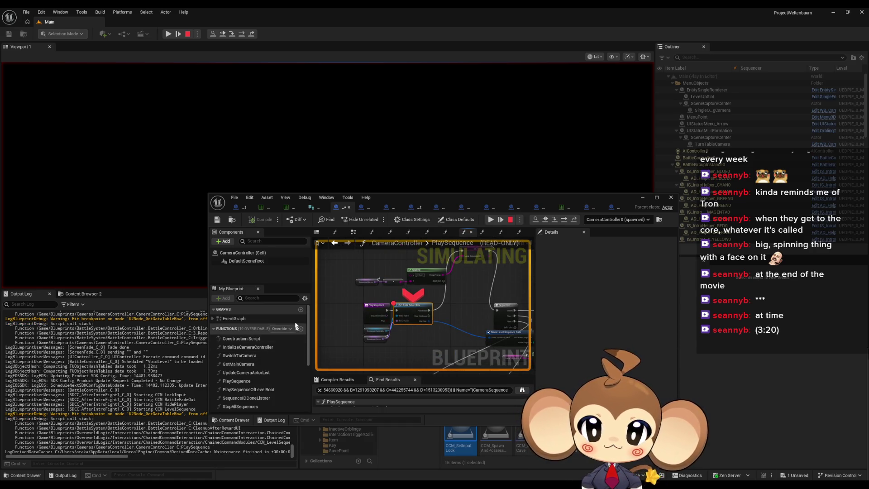
{"action": "double_click", "coordinate": [245, 389]}
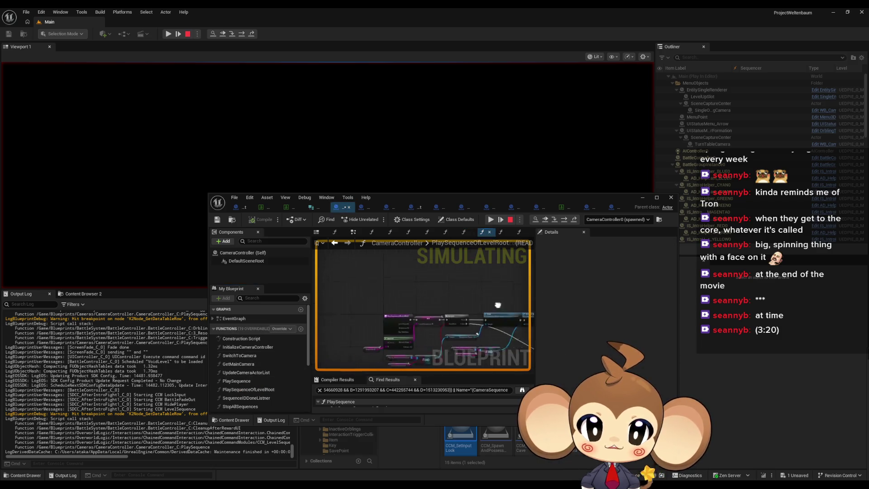
{"action": "scroll", "coordinate": [471, 298], "scroll_direction": "up", "scroll_amount": 3}
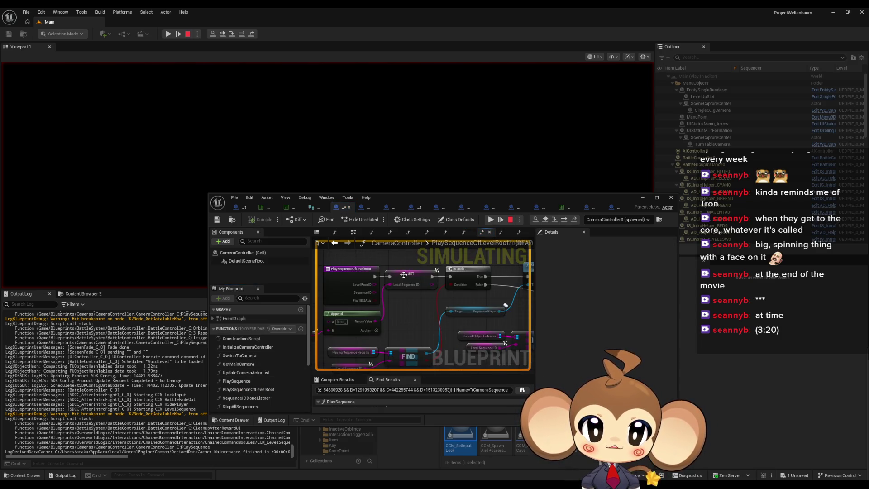
{"action": "right_click", "coordinate": [406, 276]}
{"action": "left_click", "coordinate": [436, 335]}
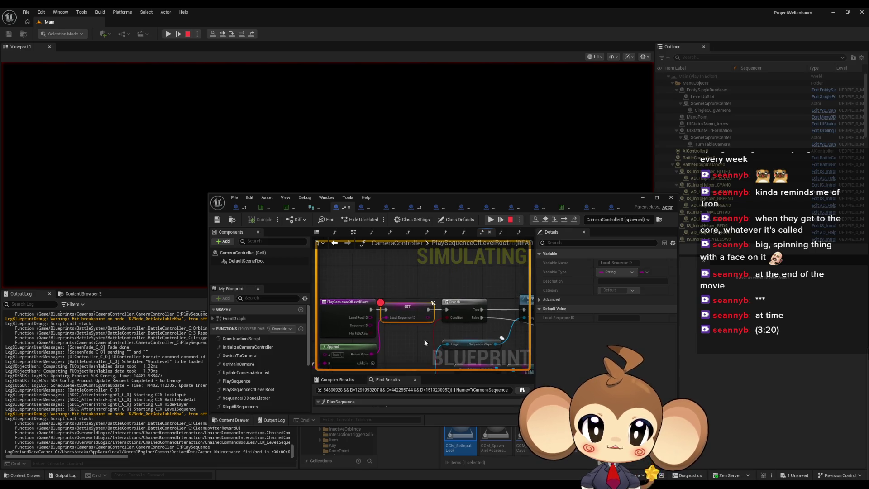
{"action": "left_click", "coordinate": [565, 220]}
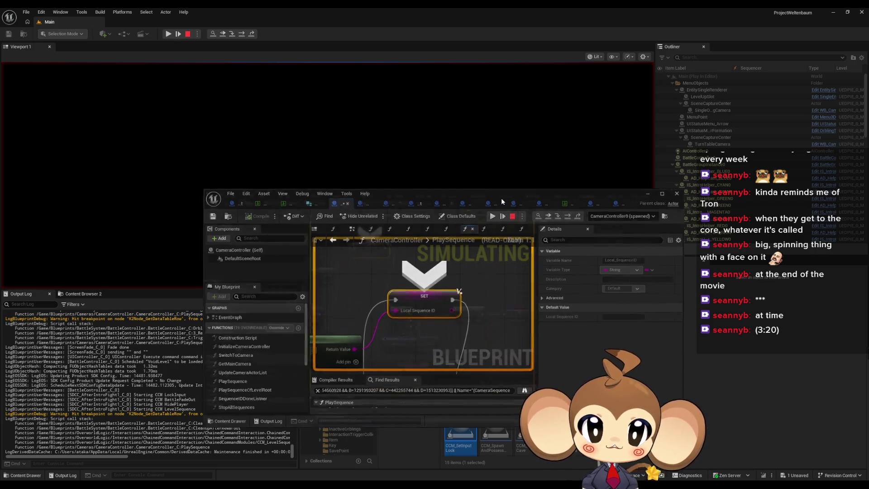
{"action": "double_click", "coordinate": [501, 198]}
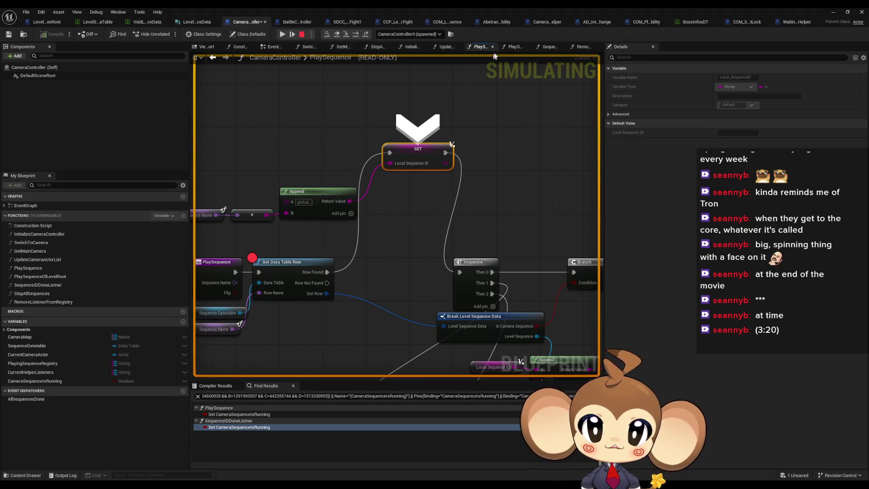
{"action": "left_click", "coordinate": [355, 35]}
{"action": "left_click", "coordinate": [356, 35]}
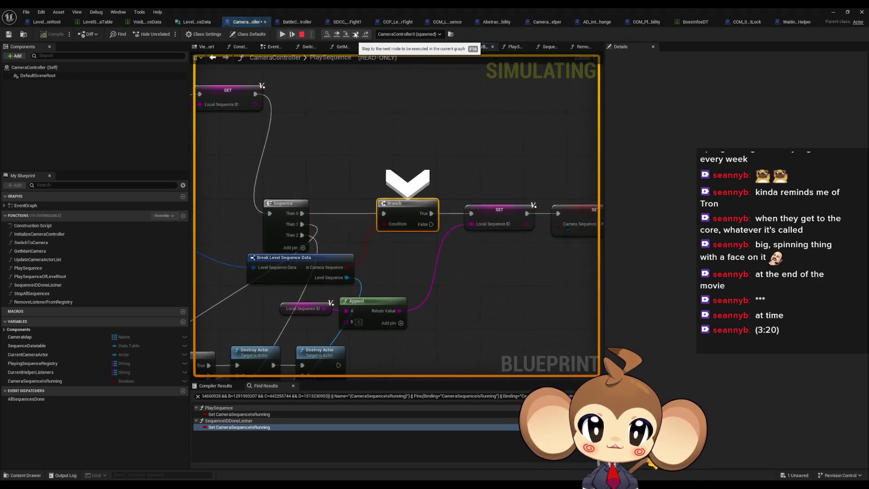
{"action": "mouse_move", "coordinate": [260, 268]}
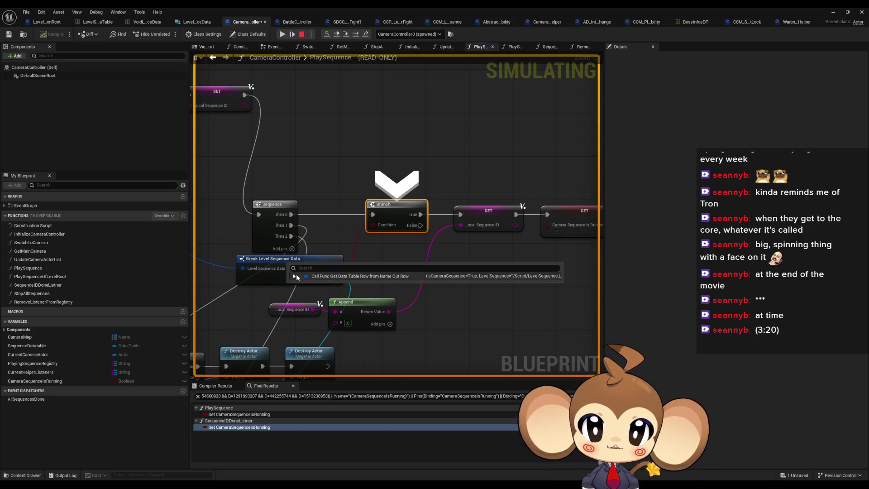
{"action": "left_click", "coordinate": [295, 276]}
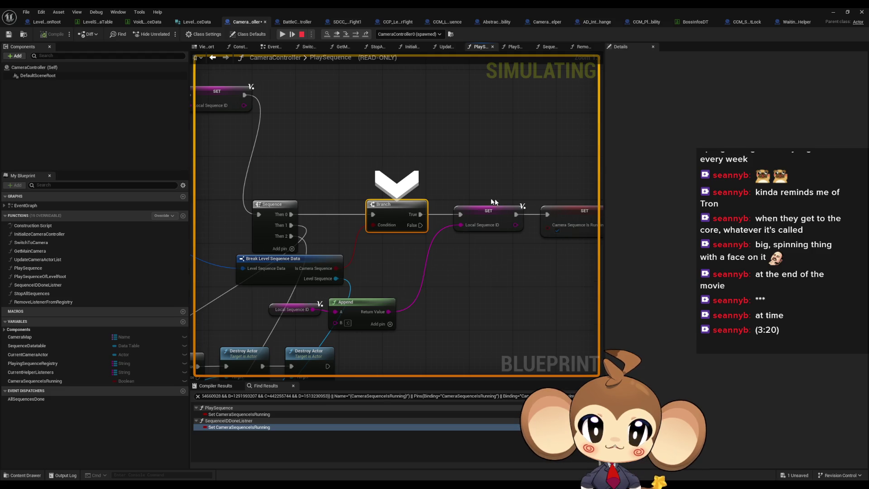
{"action": "left_click_drag", "start_coordinate": [569, 255], "coordinate": [466, 239]}
{"action": "scroll", "coordinate": [466, 239], "scroll_direction": "down", "scroll_amount": 1}
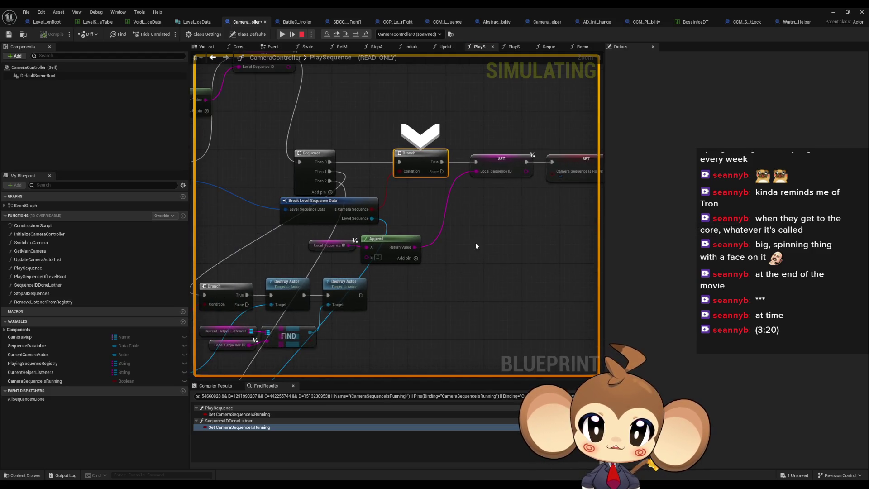
{"action": "left_click", "coordinate": [355, 35]}
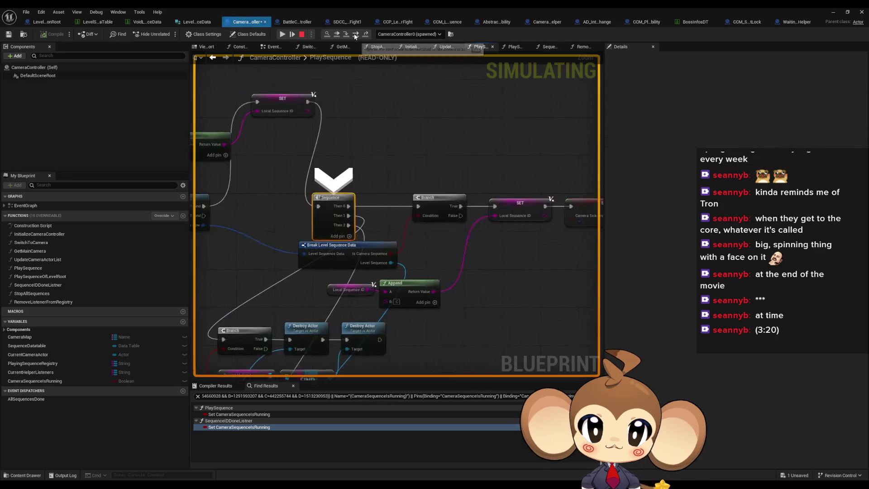
{"action": "left_click", "coordinate": [356, 35]}
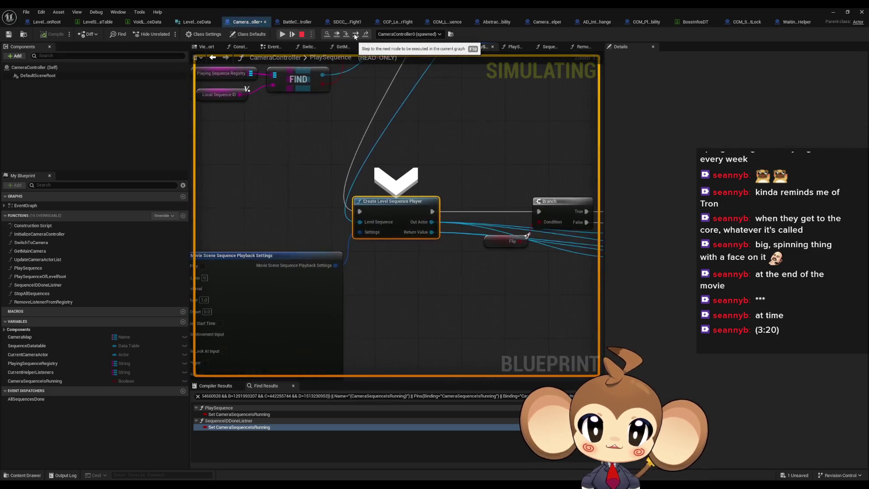
{"action": "left_click", "coordinate": [355, 35]}
{"action": "left_click", "coordinate": [355, 35]}
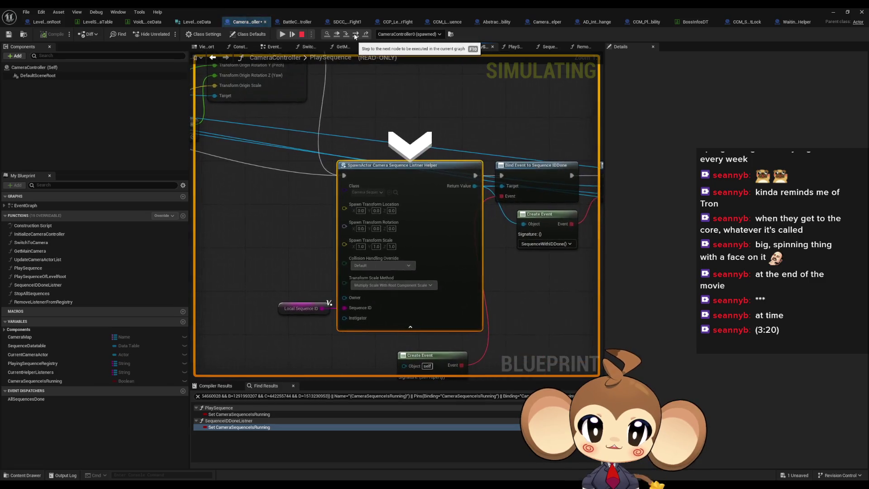
{"action": "left_click", "coordinate": [356, 35]}
{"action": "left_click", "coordinate": [355, 35]}
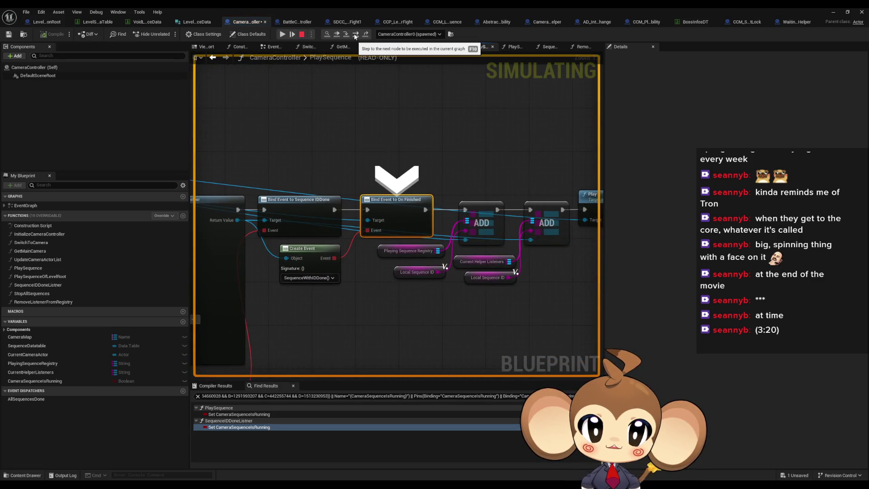
{"action": "left_click", "coordinate": [355, 35]}
{"action": "left_click", "coordinate": [356, 35]}
{"action": "mouse_move", "coordinate": [266, 268]}
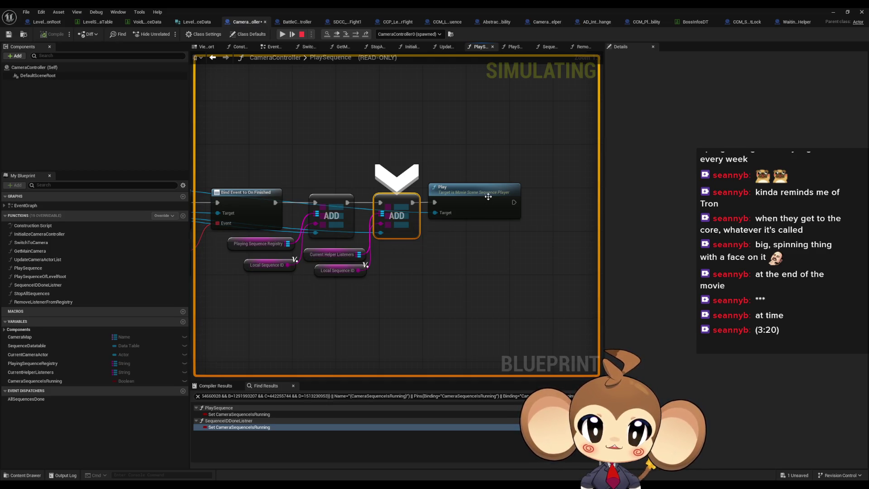
{"action": "scroll", "coordinate": [441, 249], "scroll_direction": "down", "scroll_amount": 3}
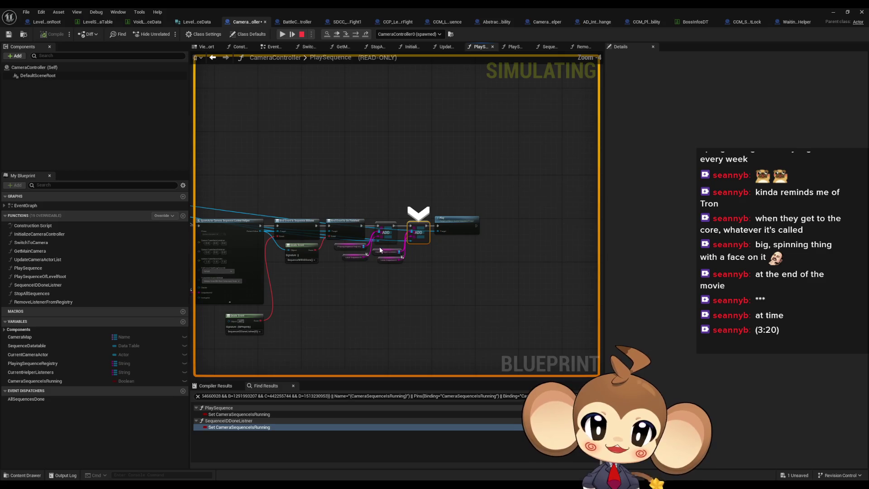
{"action": "double_click", "coordinate": [37, 285]}
Add a breakpoint to the Sequence node in the SequenceIDDoneListner graph.
{"action": "left_click_drag", "start_coordinate": [378, 253], "coordinate": [419, 253]}
{"action": "right_click", "coordinate": [443, 225]}
{"action": "left_click", "coordinate": [468, 283]}
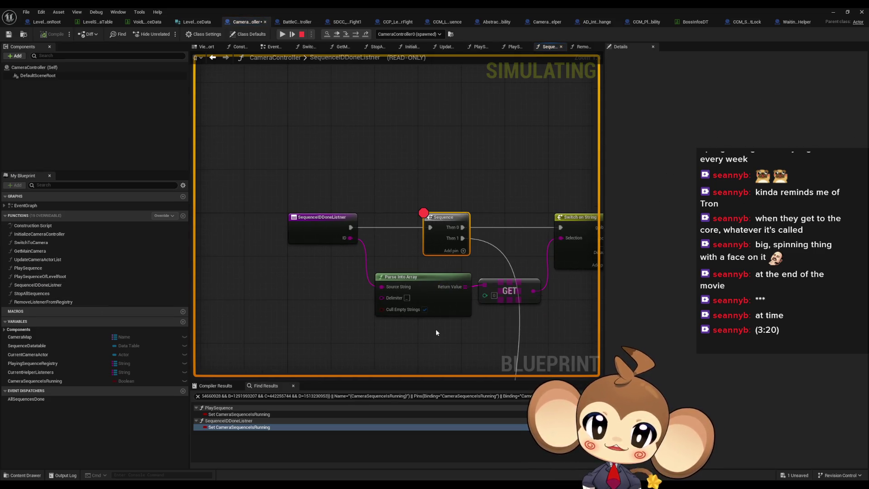
{"action": "left_click_drag", "start_coordinate": [434, 328], "coordinate": [385, 325]}
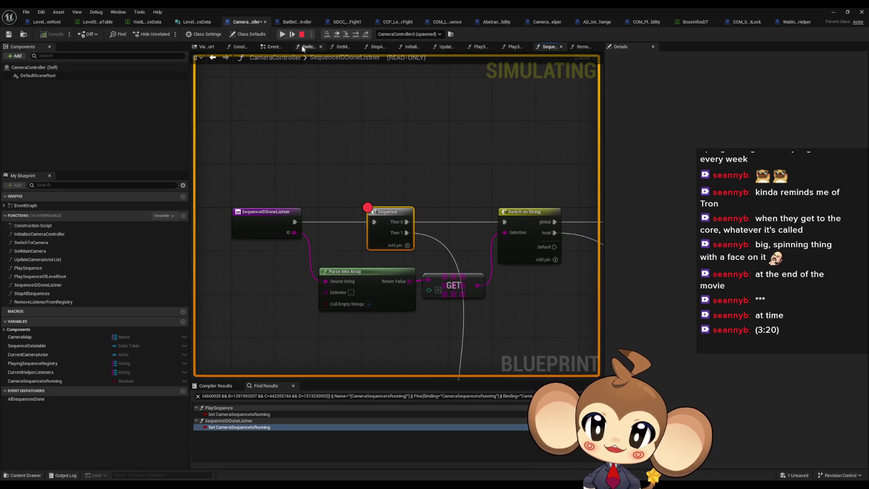
Continue to the breakpoint, step over five nodes through PlaySequenceOfLevelRoot, then resume.
{"action": "left_click", "coordinate": [282, 34]}
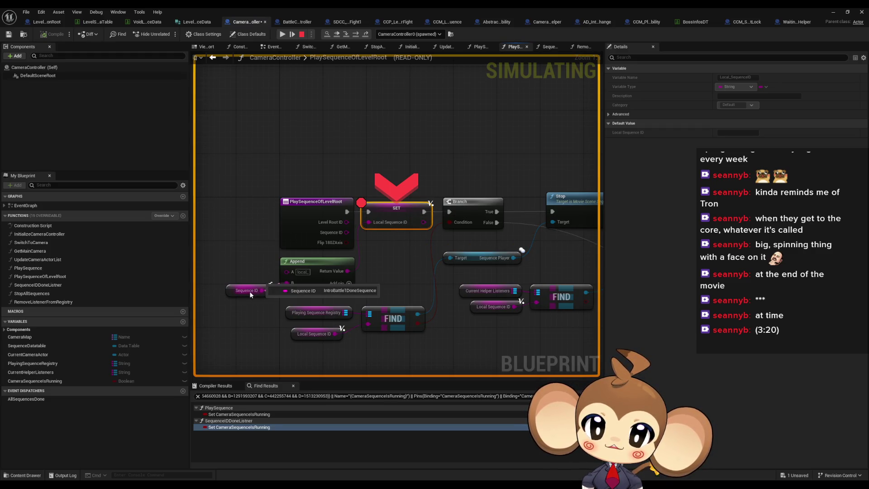
{"action": "mouse_move", "coordinate": [327, 224]}
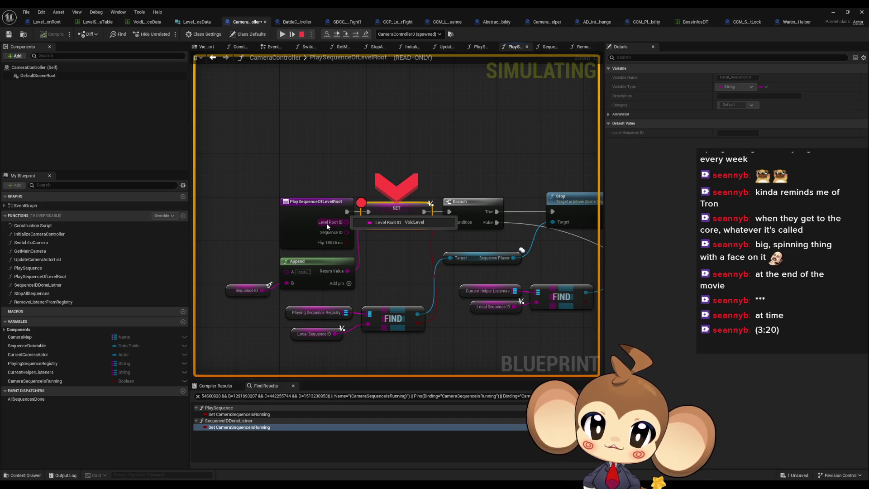
{"action": "left_click", "coordinate": [357, 37]}
{"action": "left_click", "coordinate": [356, 37]}
{"action": "left_click", "coordinate": [356, 36]}
{"action": "left_click", "coordinate": [356, 36]}
{"action": "left_click", "coordinate": [357, 37]}
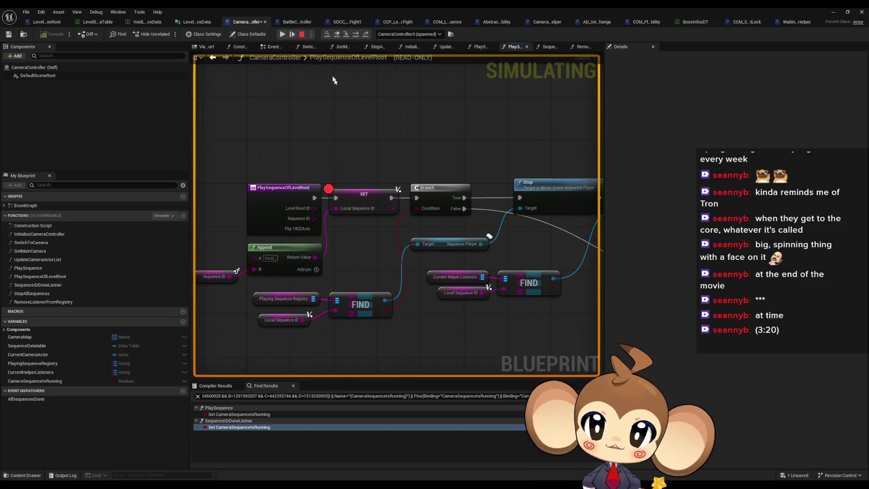
{"action": "left_click", "coordinate": [292, 34]}
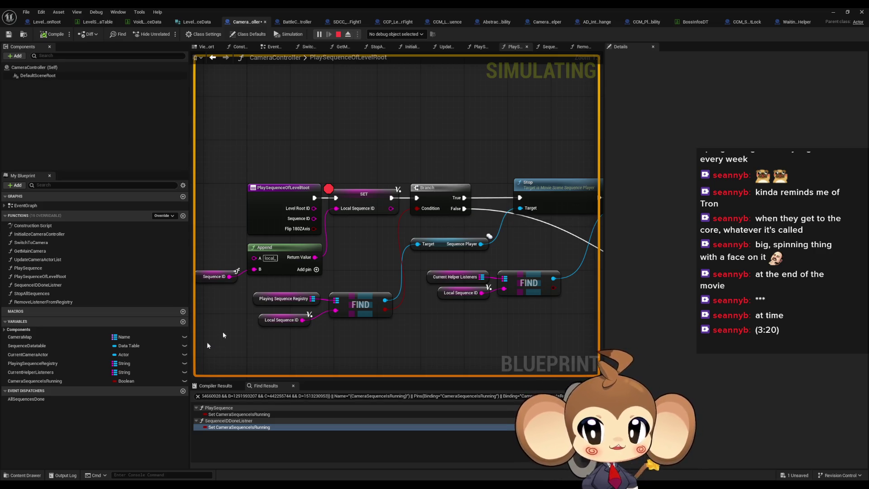
Reopen the SequenceIDDoneListner graph and shrink the editor to reveal the running game.
{"action": "left_click", "coordinate": [44, 277]}
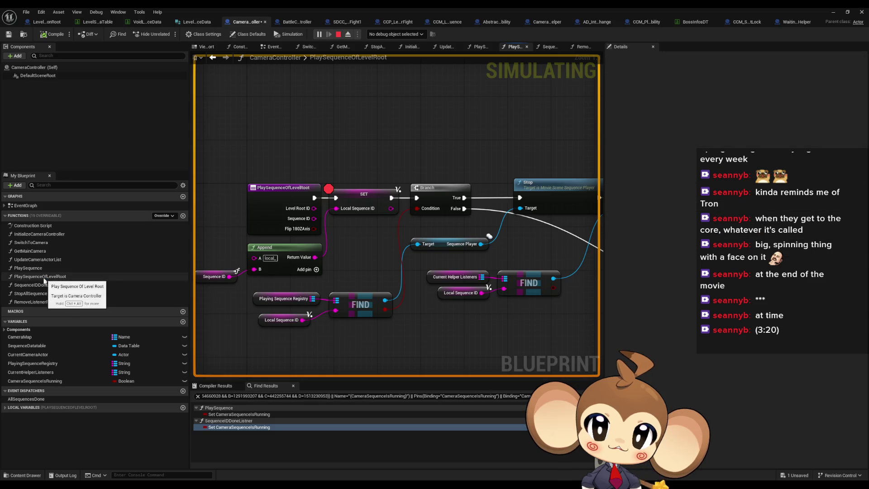
{"action": "double_click", "coordinate": [31, 285]}
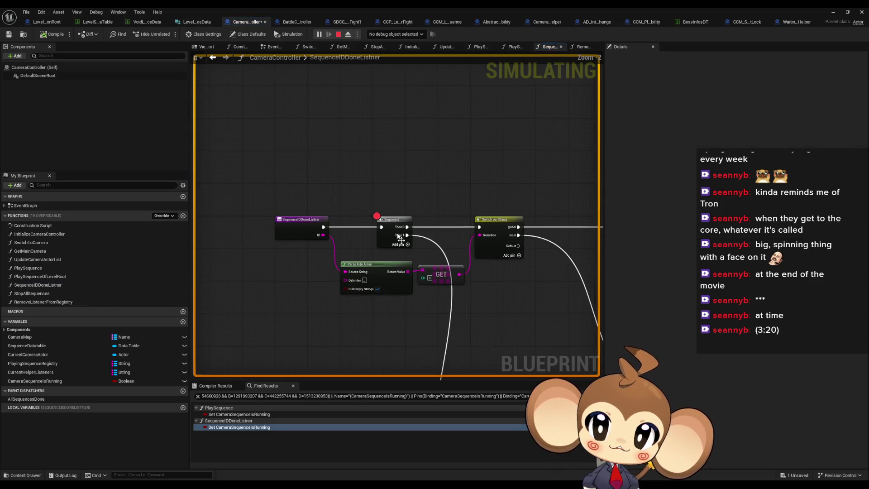
{"action": "mouse_move", "coordinate": [296, 7]}
{"action": "left_mouse_down"}
{"action": "mouse_move", "coordinate": [347, 77]}
{"action": "mouse_move", "coordinate": [384, 193]}
{"action": "mouse_move", "coordinate": [475, 295]}
{"action": "mouse_move", "coordinate": [490, 384]}
{"action": "left_mouse_up"}
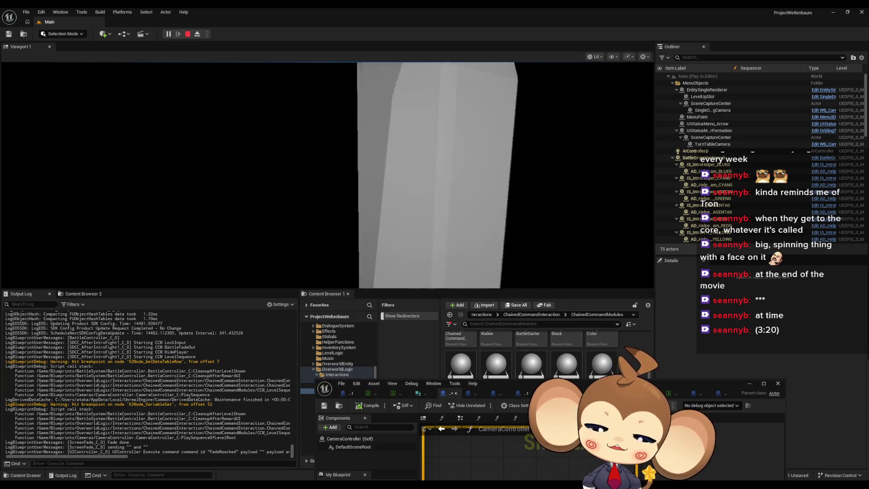
Remove the breakpoint from the node in the PlaySequence function graph.
{"action": "mouse_move", "coordinate": [512, 385]}
{"action": "left_mouse_down"}
{"action": "mouse_move", "coordinate": [506, 286]}
{"action": "mouse_move", "coordinate": [469, 193]}
{"action": "left_mouse_up"}
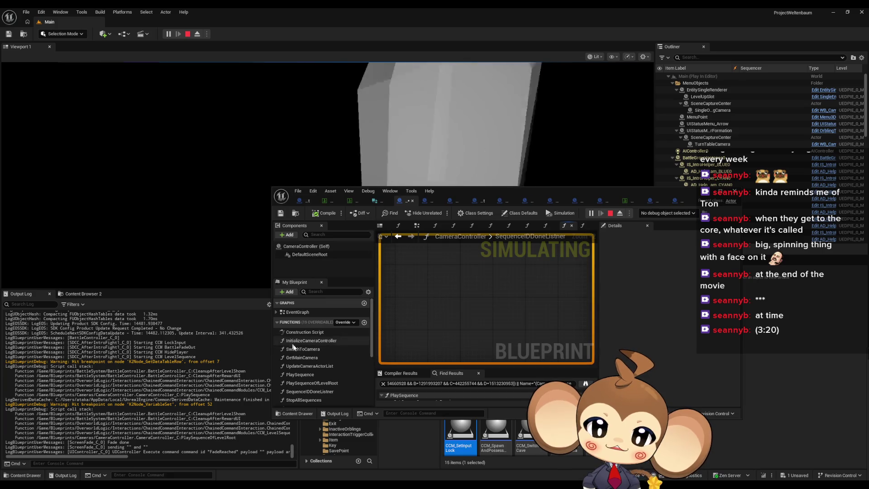
{"action": "scroll", "coordinate": [314, 369], "scroll_direction": "down", "scroll_amount": 1}
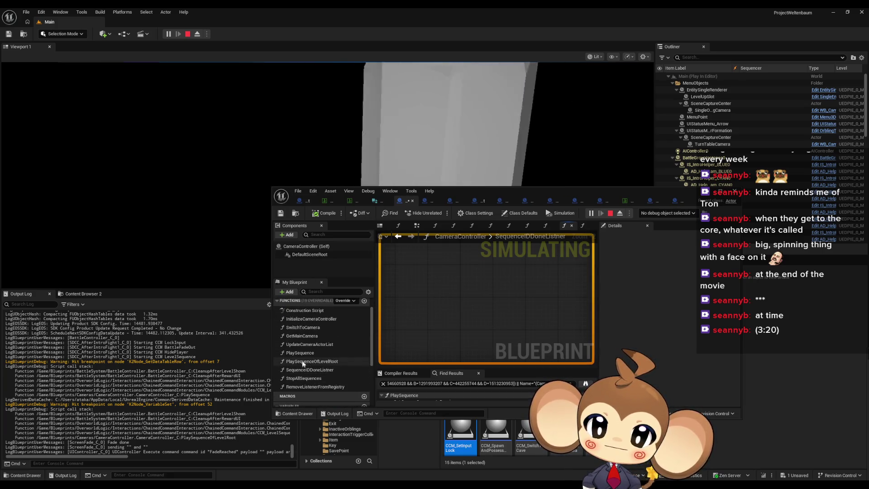
{"action": "double_click", "coordinate": [306, 353]}
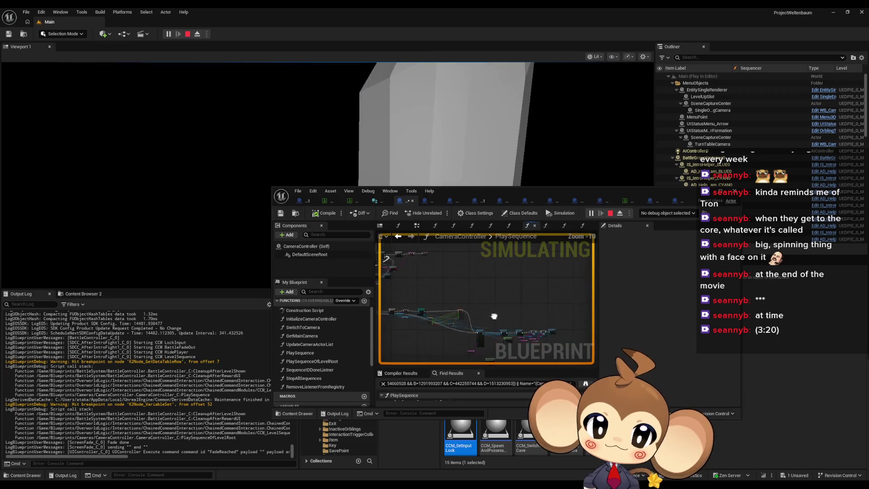
{"action": "scroll", "coordinate": [514, 335], "scroll_direction": "down", "scroll_amount": 3}
{"action": "scroll", "coordinate": [515, 335], "scroll_direction": "up", "scroll_amount": 3}
{"action": "right_click", "coordinate": [540, 356]}
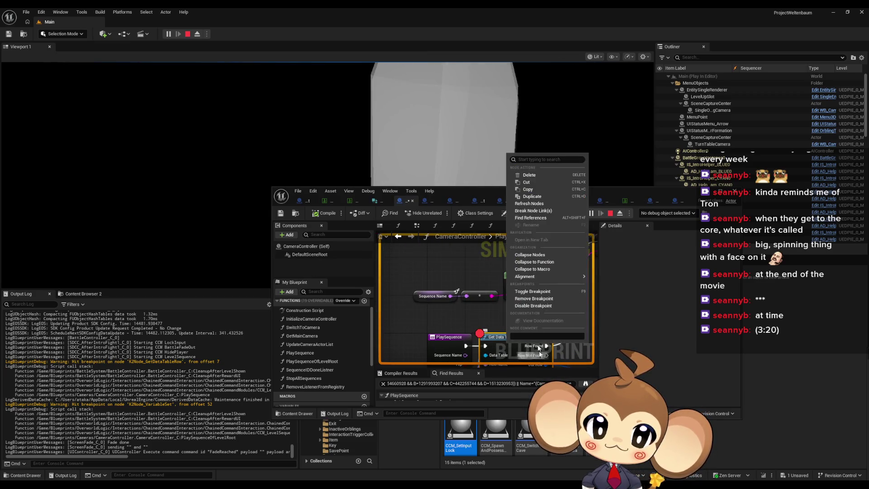
{"action": "left_click", "coordinate": [531, 300]}
Remove the SET node breakpoint in PlaySequenceOfLevelRoot and stop the play session.
{"action": "scroll", "coordinate": [508, 311], "scroll_direction": "down", "scroll_amount": 4}
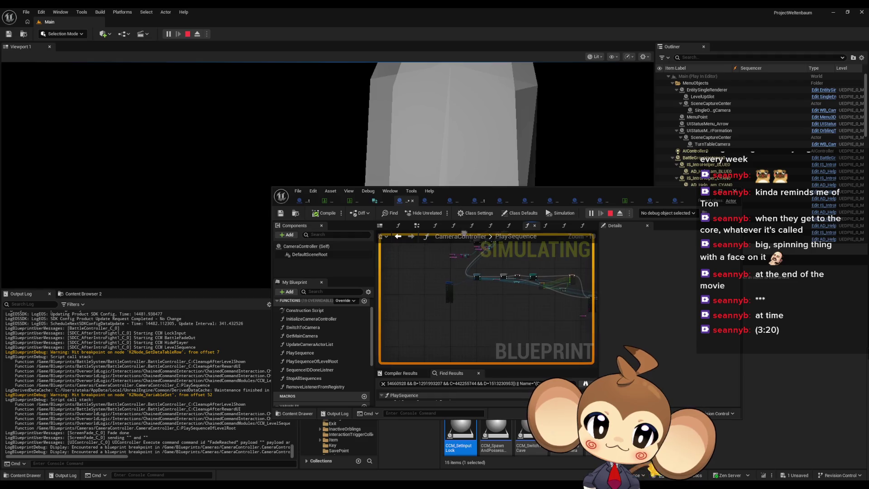
{"action": "double_click", "coordinate": [299, 361]}
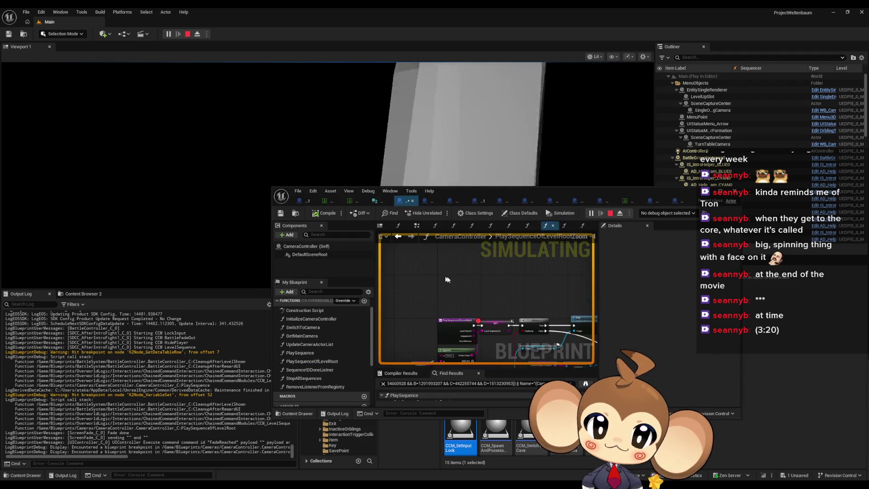
{"action": "scroll", "coordinate": [454, 302], "scroll_direction": "up", "scroll_amount": 3}
{"action": "right_click", "coordinate": [499, 294]}
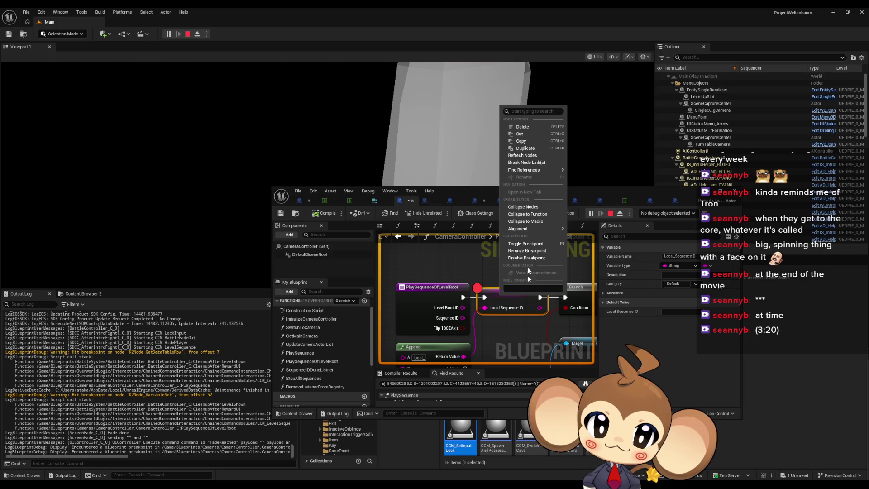
{"action": "left_click", "coordinate": [528, 251]}
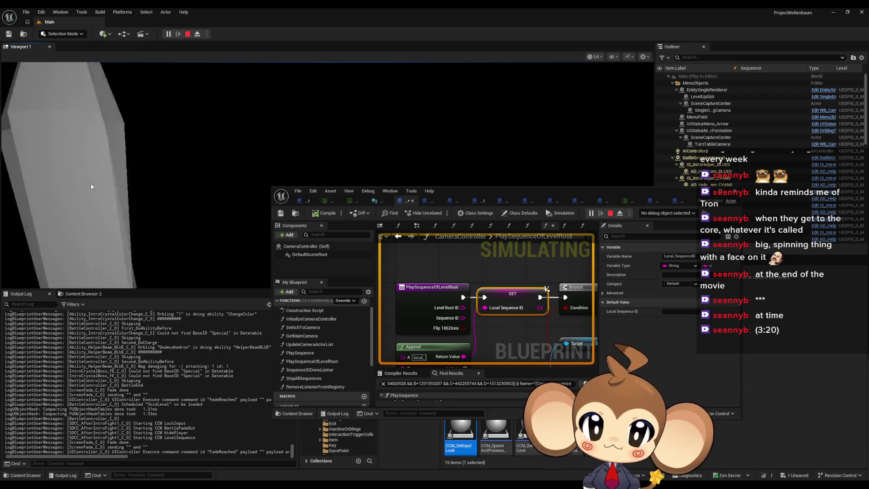
{"action": "left_click", "coordinate": [610, 213]}
Maximize the Blueprint editor and pan across the function's nodes back to its start.
{"action": "left_click_drag", "start_coordinate": [521, 191], "coordinate": [538, 159]}
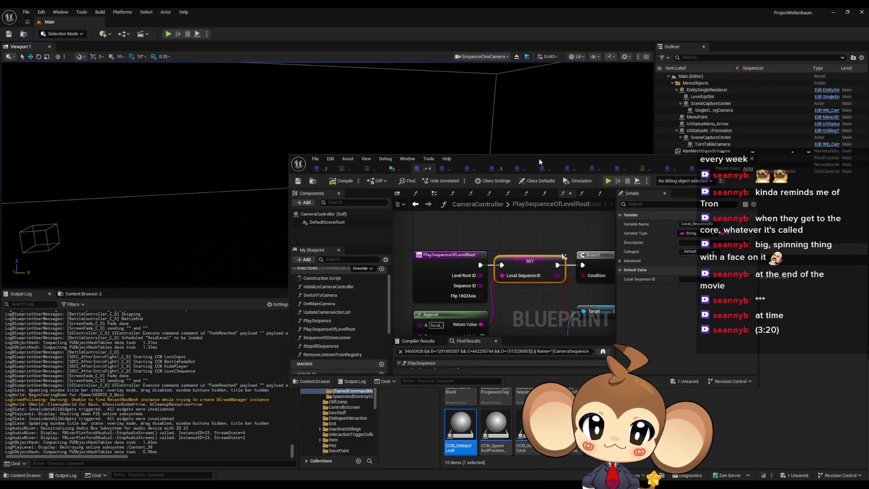
{"action": "double_click", "coordinate": [538, 158]}
{"action": "scroll", "coordinate": [392, 284], "scroll_direction": "down", "scroll_amount": 5}
{"action": "mouse_move", "coordinate": [399, 292]}
{"action": "left_mouse_down"}
{"action": "mouse_move", "coordinate": [340, 260]}
{"action": "mouse_move", "coordinate": [289, 262]}
{"action": "left_mouse_up"}
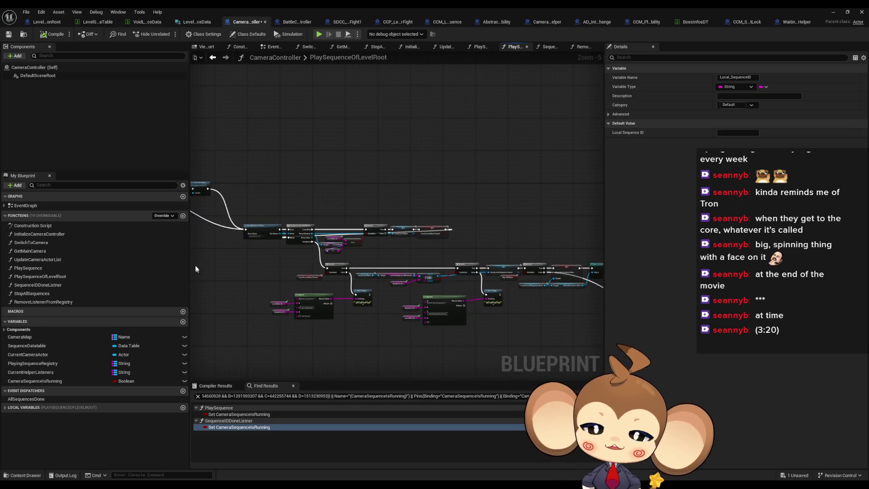
{"action": "mouse_move", "coordinate": [297, 109]}
{"action": "left_mouse_down"}
{"action": "mouse_move", "coordinate": [327, 108]}
{"action": "mouse_move", "coordinate": [357, 93]}
{"action": "left_mouse_up"}
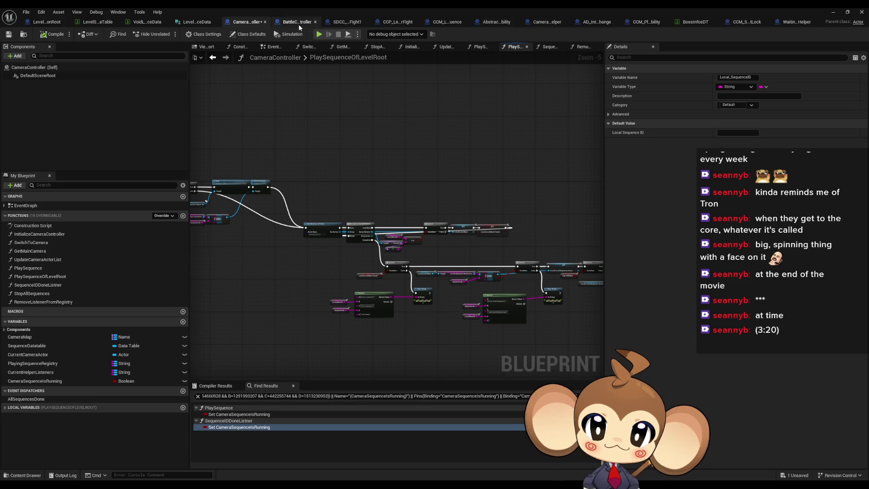
{"action": "left_click_drag", "start_coordinate": [468, 146], "coordinate": [553, 184]}
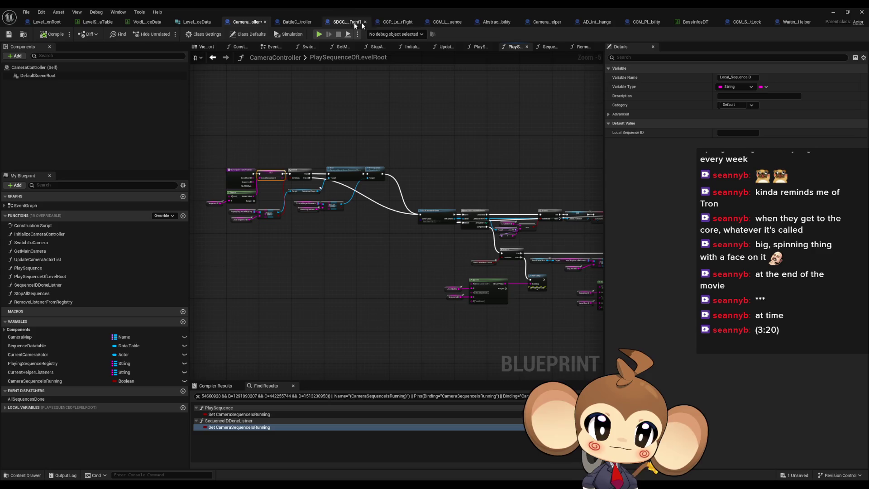
Show the SequenceWithIDDone graph in the Camera_SequenceListnerHelper blueprint.
{"action": "left_click", "coordinate": [532, 23]}
{"action": "mouse_move", "coordinate": [442, 228]}
{"action": "left_mouse_down"}
{"action": "mouse_move", "coordinate": [326, 228]}
{"action": "mouse_move", "coordinate": [401, 231]}
{"action": "left_mouse_up"}
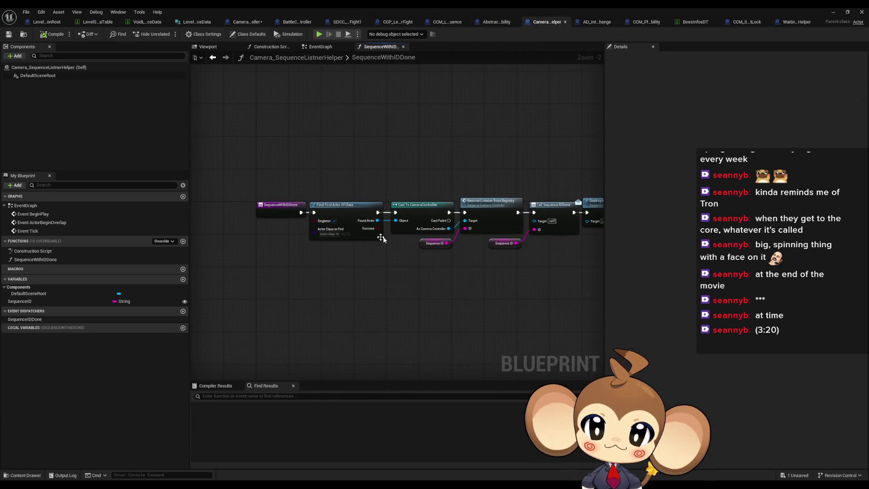
{"action": "left_click", "coordinate": [243, 22]}
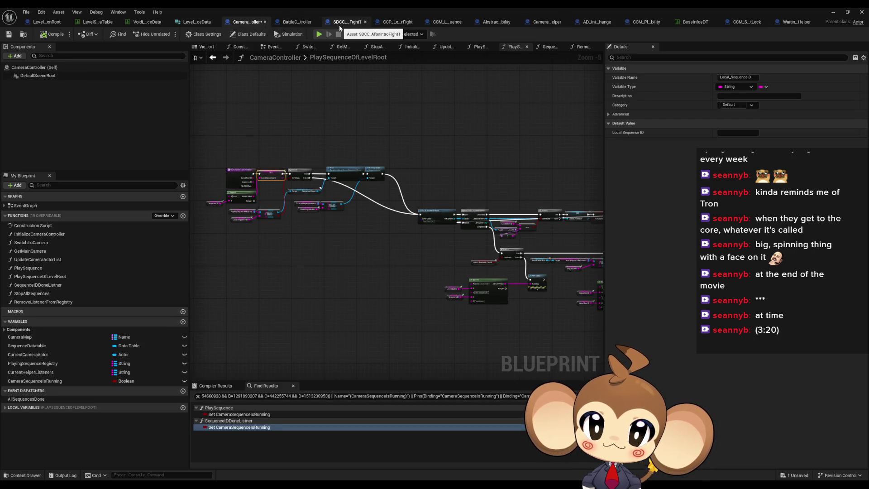
{"action": "left_click", "coordinate": [543, 23]}
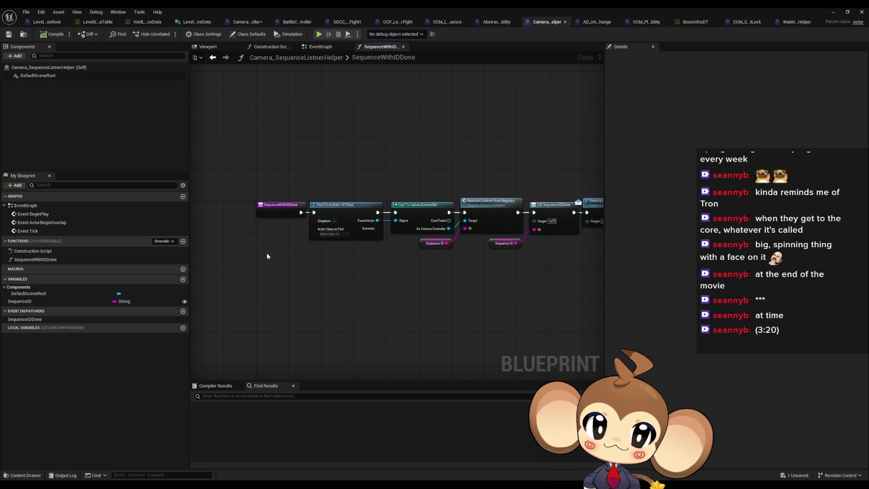
Add a Print String after the SequenceWithIDDone event and a Sequence ID getter.
{"action": "mouse_move", "coordinate": [368, 247]}
{"action": "left_mouse_down"}
{"action": "mouse_move", "coordinate": [285, 246]}
{"action": "mouse_move", "coordinate": [346, 274]}
{"action": "left_mouse_up"}
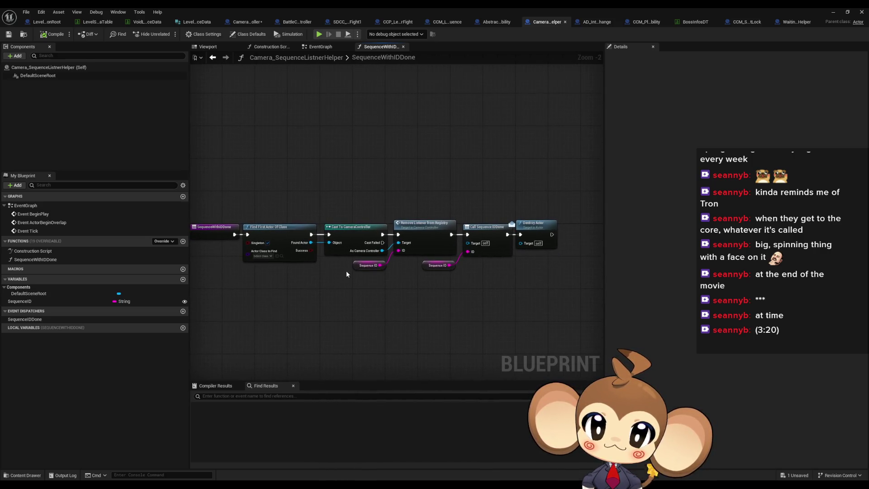
{"action": "left_click_drag", "start_coordinate": [250, 204], "coordinate": [257, 157]}
{"action": "type", "text": "print"}
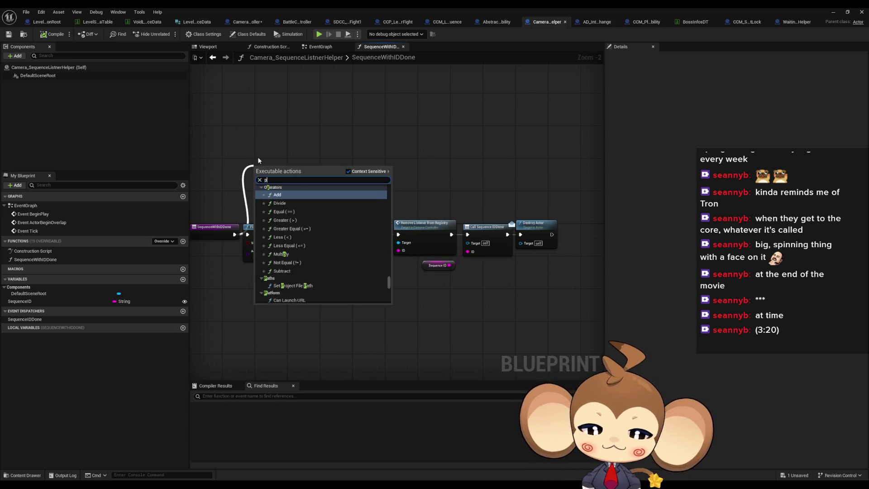
{"action": "key", "text": "Return"}
{"action": "mouse_move", "coordinate": [19, 300]}
{"action": "left_mouse_down"}
{"action": "mouse_move", "coordinate": [199, 213]}
{"action": "mouse_move", "coordinate": [368, 205]}
{"action": "mouse_move", "coordinate": [310, 159]}
{"action": "left_mouse_up"}
{"action": "scroll", "coordinate": [302, 214], "scroll_direction": "up", "scroll_amount": 2}
Add another Print String, chain a pasted copy into the execution flow, then start Play in Editor.
{"action": "type", "text": "print"}
{"action": "key", "text": "Return"}
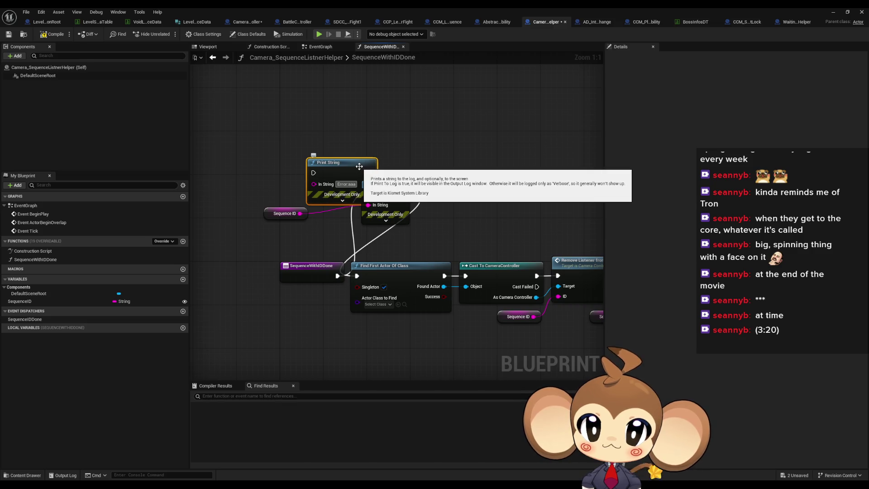
{"action": "key", "text": "ctrl+v"}
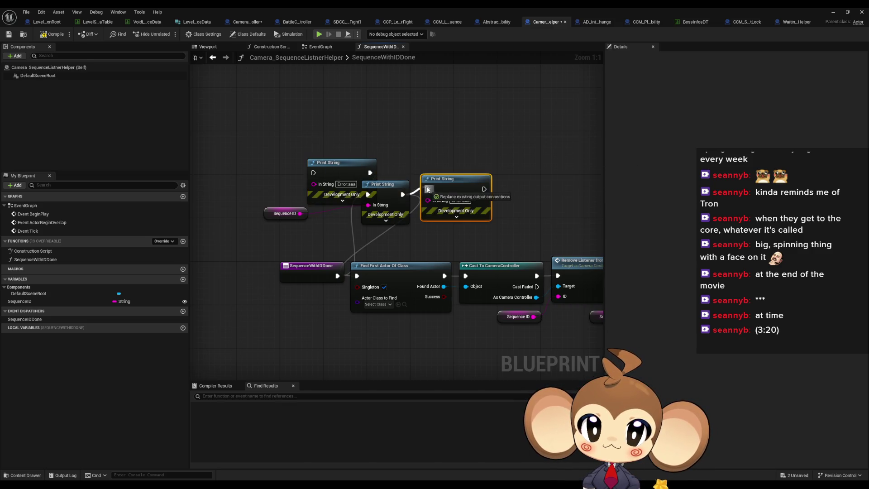
{"action": "mouse_move", "coordinate": [484, 188]}
{"action": "left_mouse_down"}
{"action": "mouse_move", "coordinate": [371, 277]}
{"action": "mouse_move", "coordinate": [356, 275]}
{"action": "mouse_move", "coordinate": [313, 172]}
{"action": "left_mouse_up"}
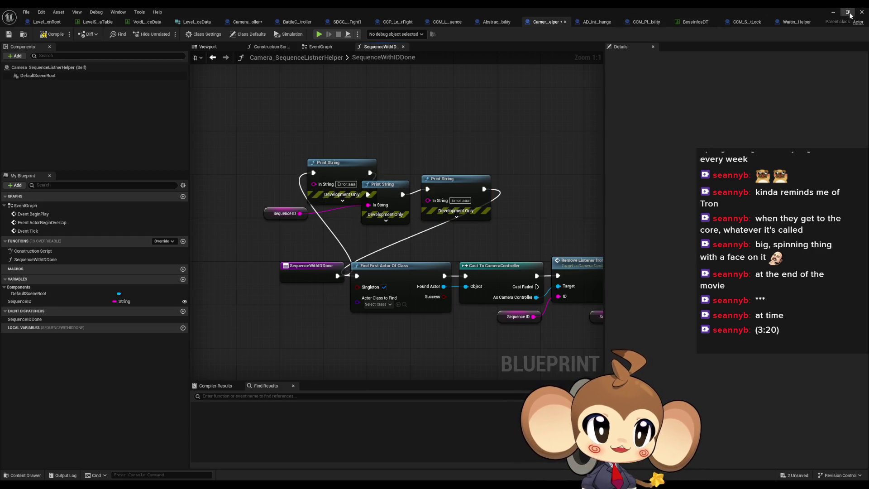
{"action": "left_click", "coordinate": [833, 15]}
{"action": "left_click", "coordinate": [171, 33]}
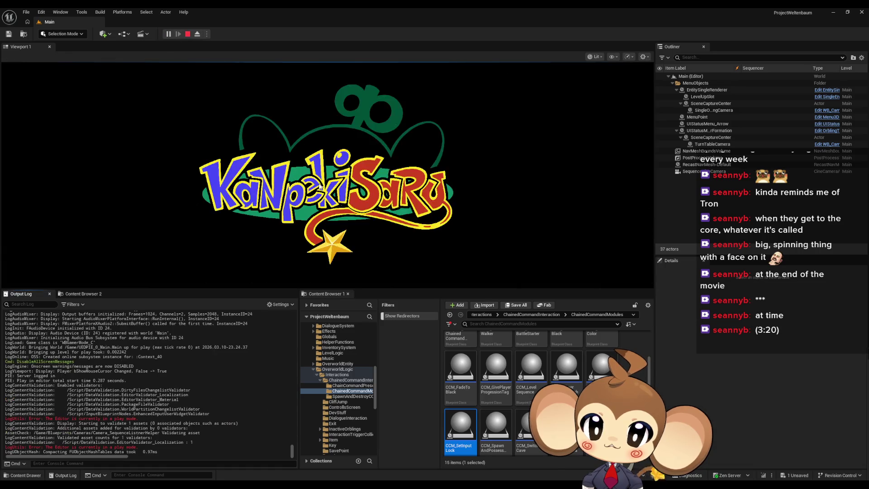
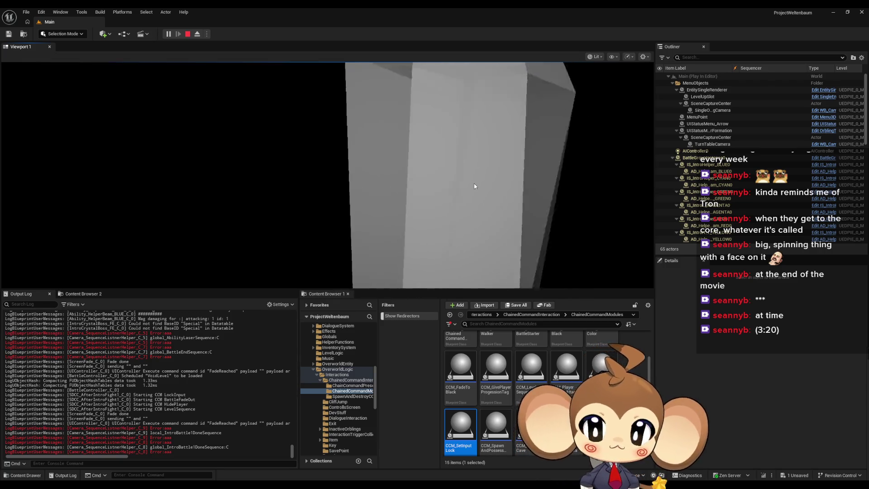
Eject from the running game and select OverworldPlayerEntity0 in the Outliner, possessing and ejecting again.
{"action": "left_click", "coordinate": [197, 34]}
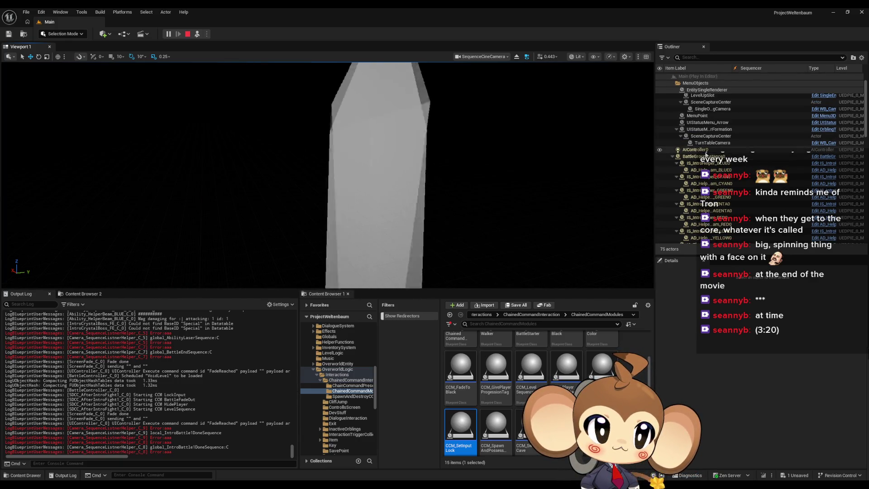
{"action": "scroll", "coordinate": [706, 172], "scroll_direction": "down", "scroll_amount": 10}
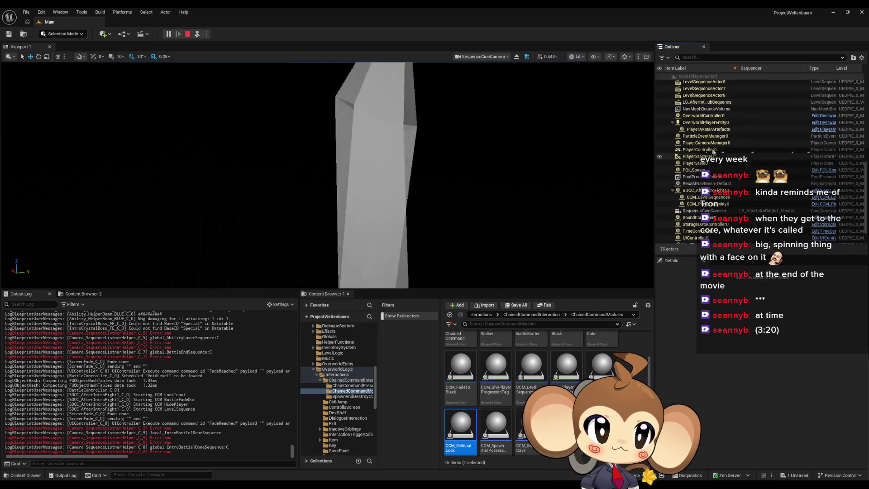
{"action": "left_click", "coordinate": [706, 122]}
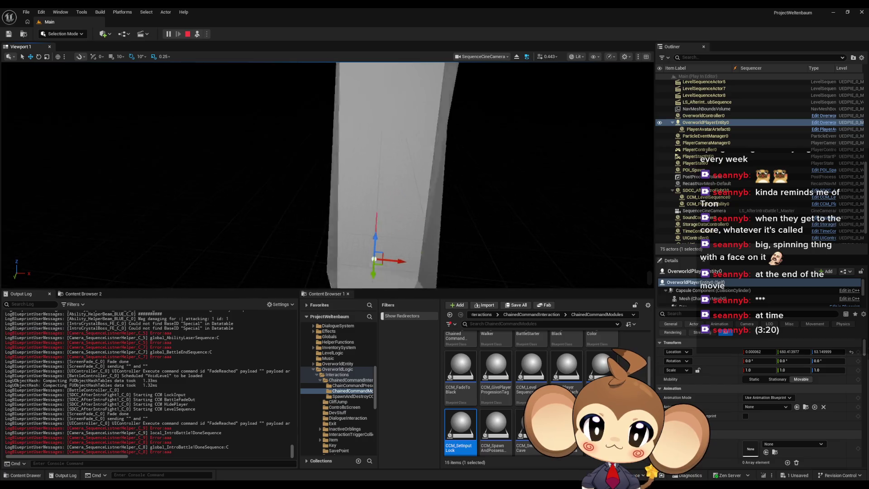
{"action": "left_click", "coordinate": [200, 35]}
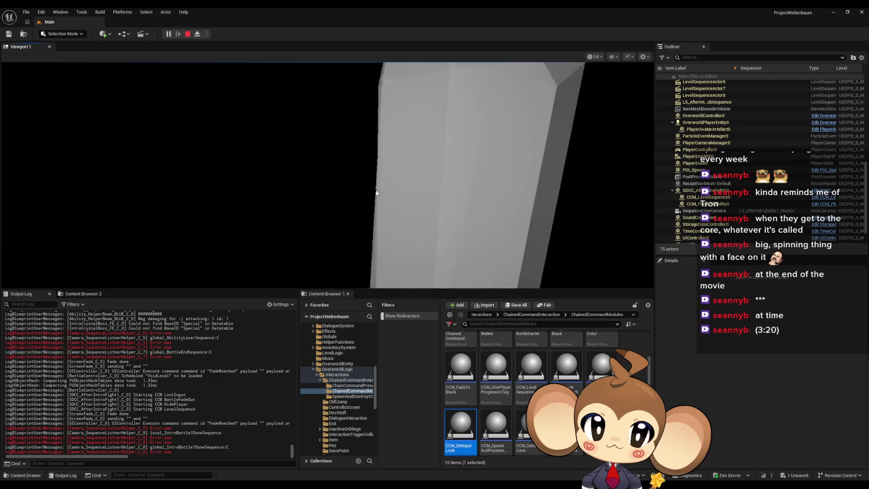
{"action": "left_click", "coordinate": [196, 34]}
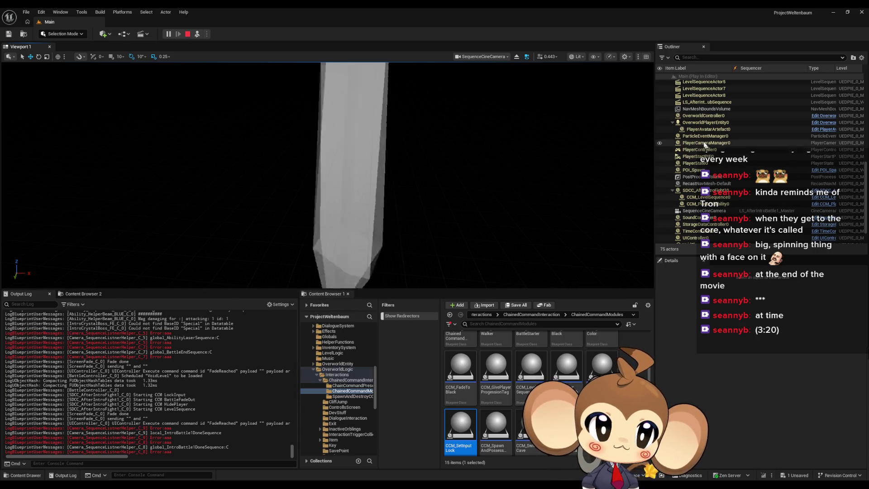
{"action": "left_click", "coordinate": [692, 123]}
Inspect the SequenceCineCamera actor's Details, then bring the Sequencer editor forward.
{"action": "left_click", "coordinate": [394, 177]}
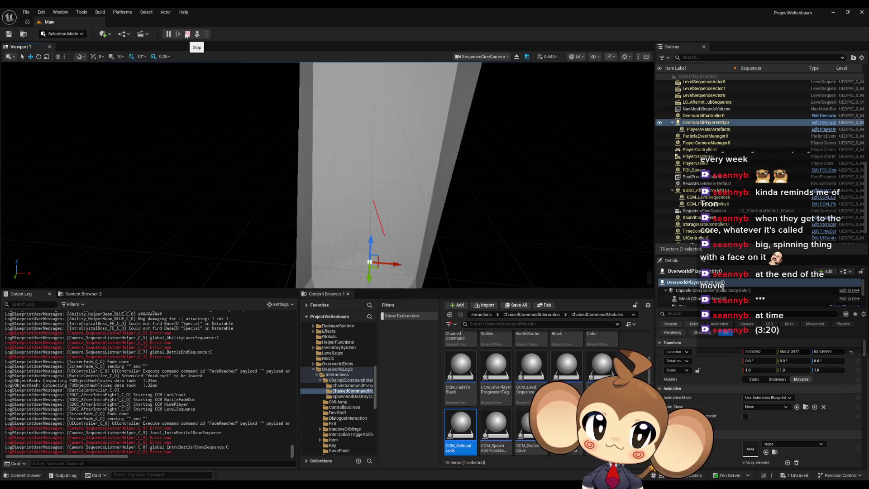
{"action": "left_click", "coordinate": [787, 211]}
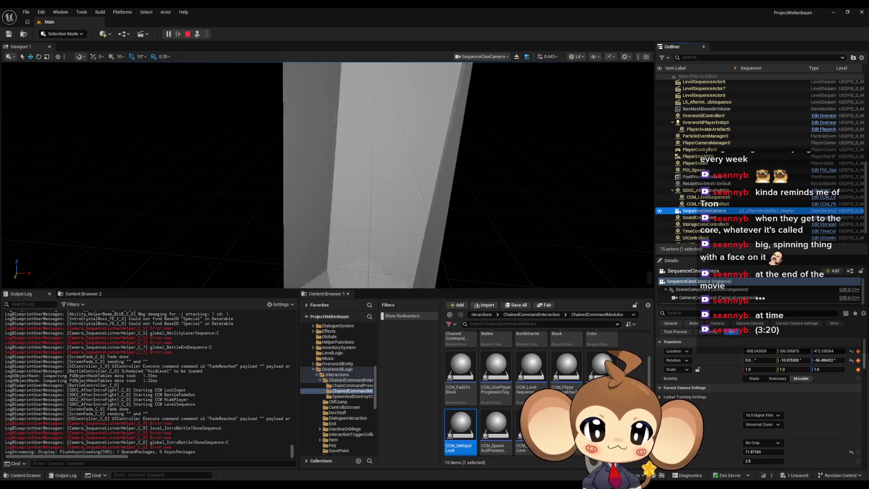
{"action": "mouse_move", "coordinate": [355, 487]}
{"action": "left_click", "coordinate": [475, 462]}
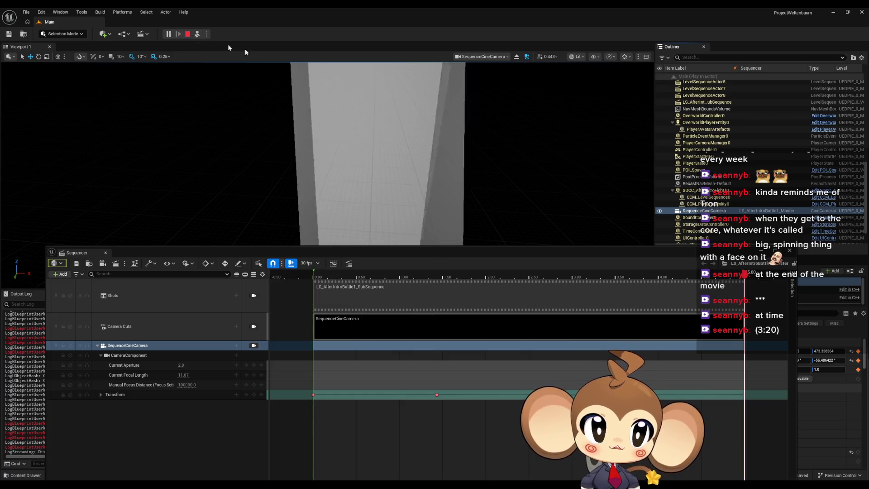
Stop the game, close the Sequencer window, and start a fresh Play-in-Editor session.
{"action": "left_click", "coordinate": [188, 34]}
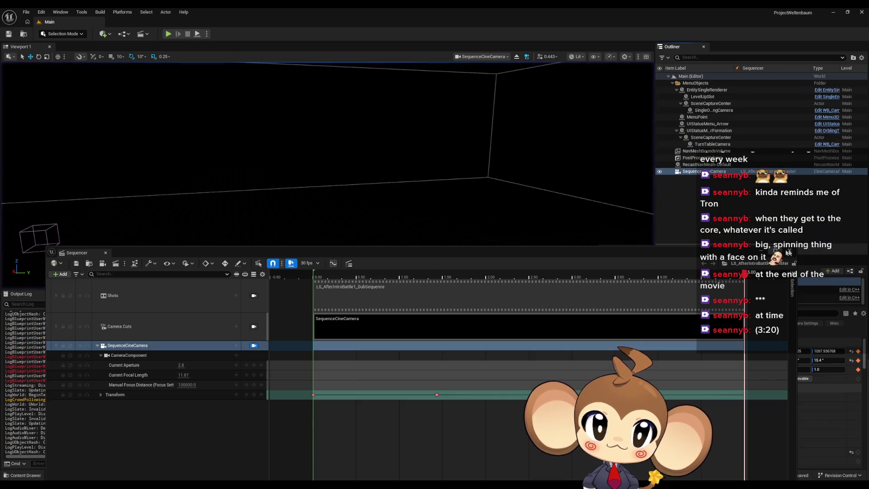
{"action": "left_click", "coordinate": [790, 252]}
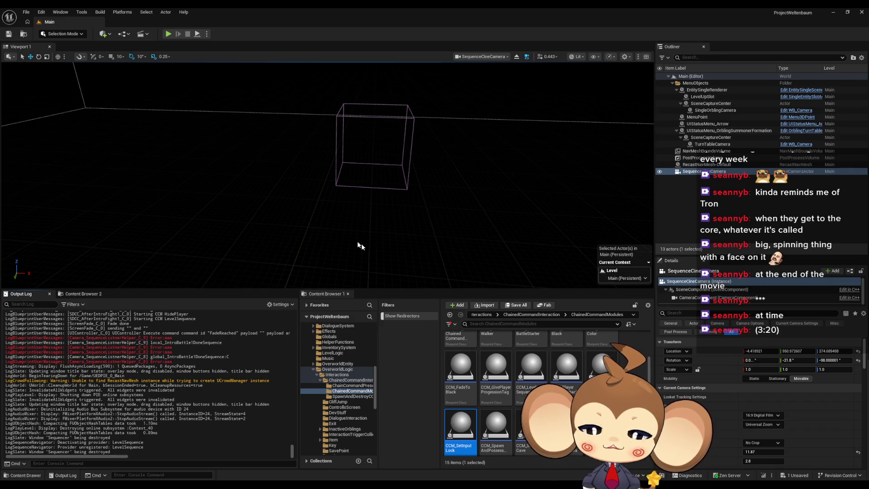
{"action": "left_click", "coordinate": [168, 35]}
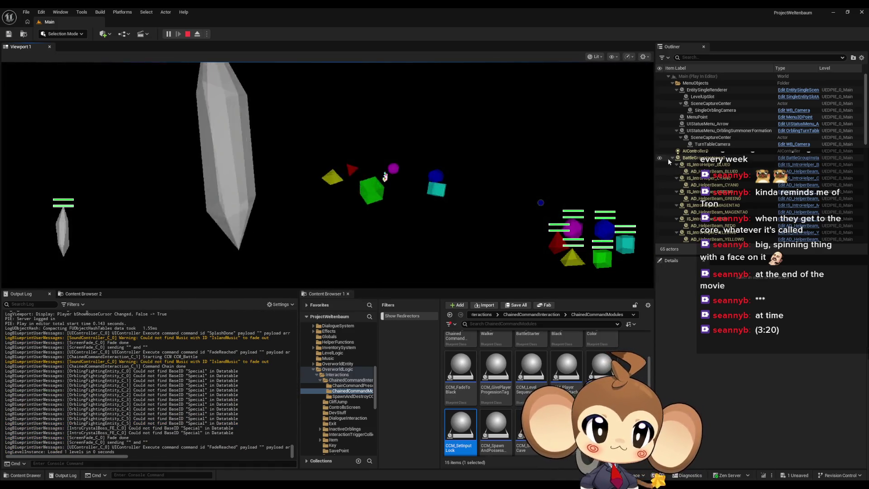
Collapse the BattleGroup actor group, play through the battle intro, then stop the session.
{"action": "left_click", "coordinate": [673, 158]}
{"action": "scroll", "coordinate": [733, 164], "scroll_direction": "down", "scroll_amount": 5}
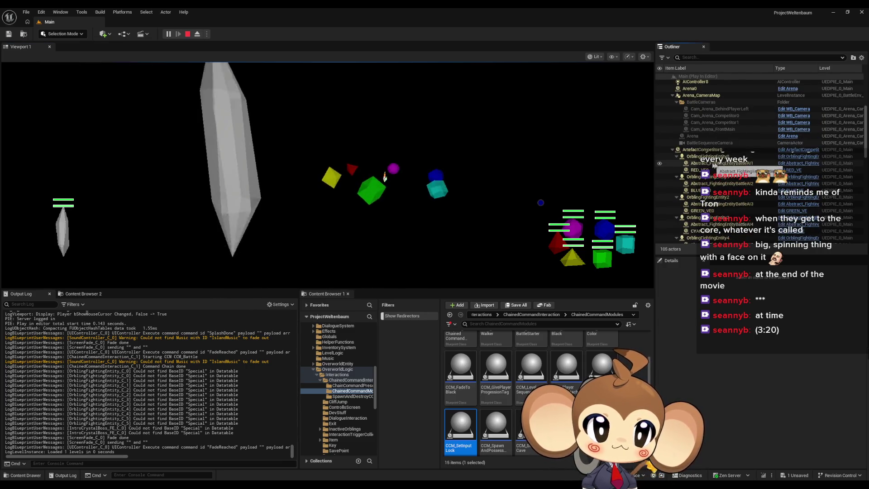
{"action": "left_click", "coordinate": [420, 180]}
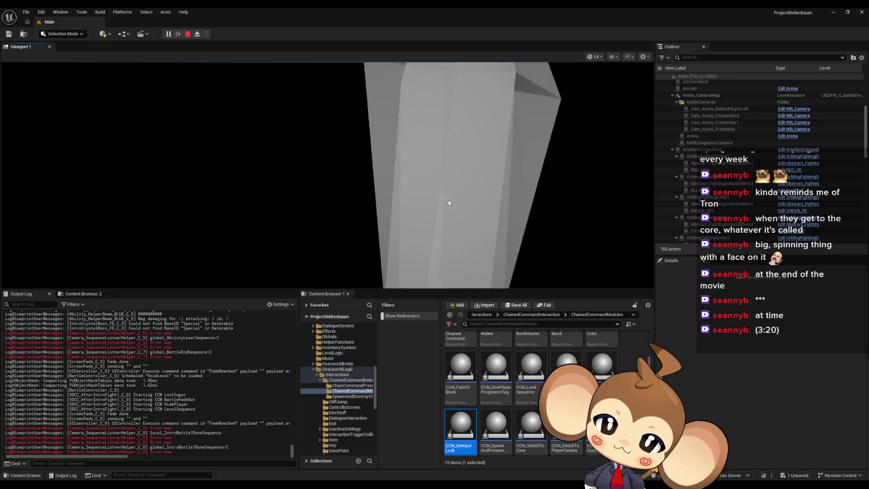
{"action": "left_click", "coordinate": [187, 34]}
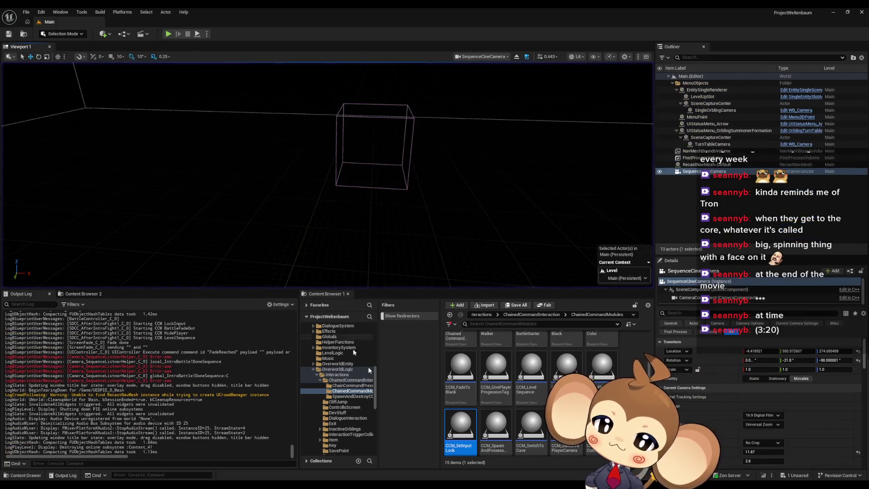
In Camera_SequenceListnerHelper, select the three Print String nodes and the Sequence ID node.
{"action": "mouse_move", "coordinate": [356, 484]}
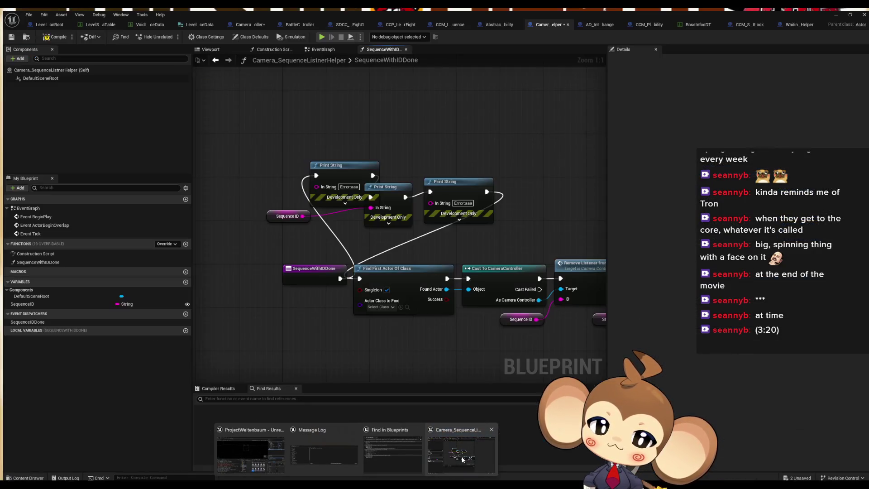
{"action": "left_click", "coordinate": [463, 460]}
{"action": "mouse_move", "coordinate": [252, 137]}
{"action": "left_mouse_down"}
{"action": "mouse_move", "coordinate": [498, 229]}
{"action": "mouse_move", "coordinate": [520, 227]}
{"action": "left_mouse_up"}
{"action": "left_click", "coordinate": [507, 178]}
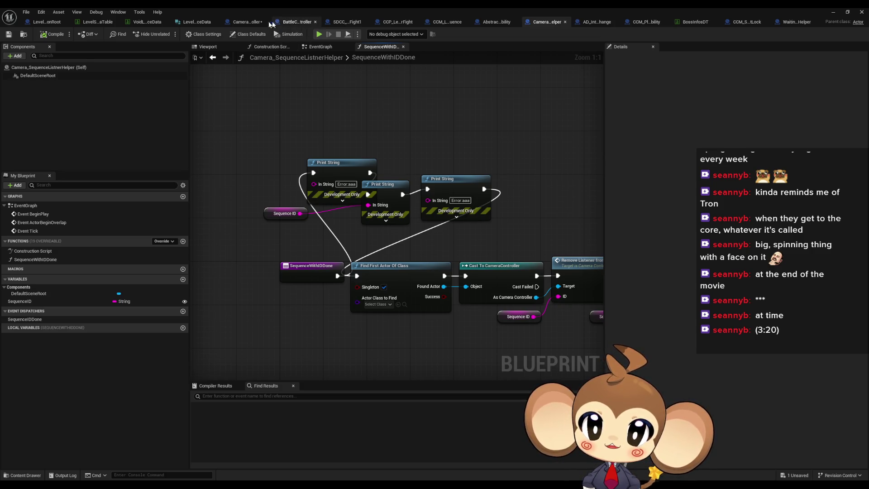
In CameraController, look past PlaySequenceOfLevelRoot and open the SequenceIDDoneListner function graph.
{"action": "left_click", "coordinate": [249, 22]}
{"action": "left_click", "coordinate": [375, 279]}
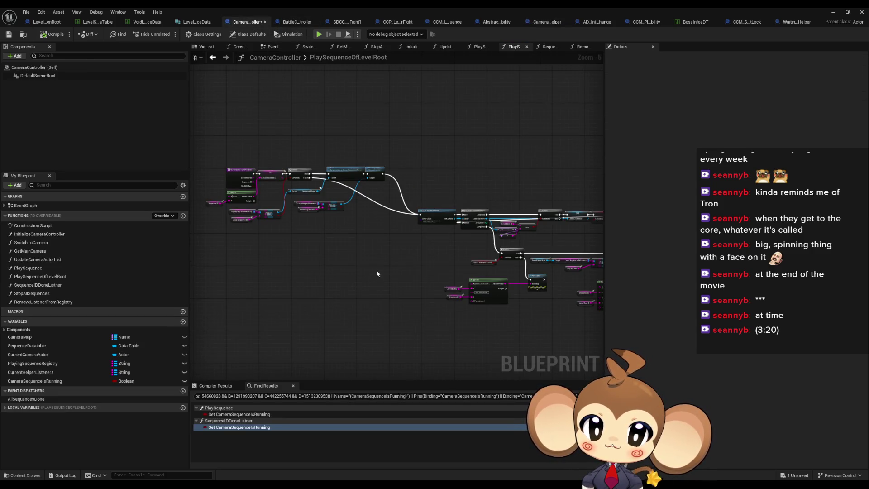
{"action": "scroll", "coordinate": [365, 221], "scroll_direction": "up", "scroll_amount": 2}
{"action": "left_click_drag", "start_coordinate": [366, 221], "coordinate": [482, 226]}
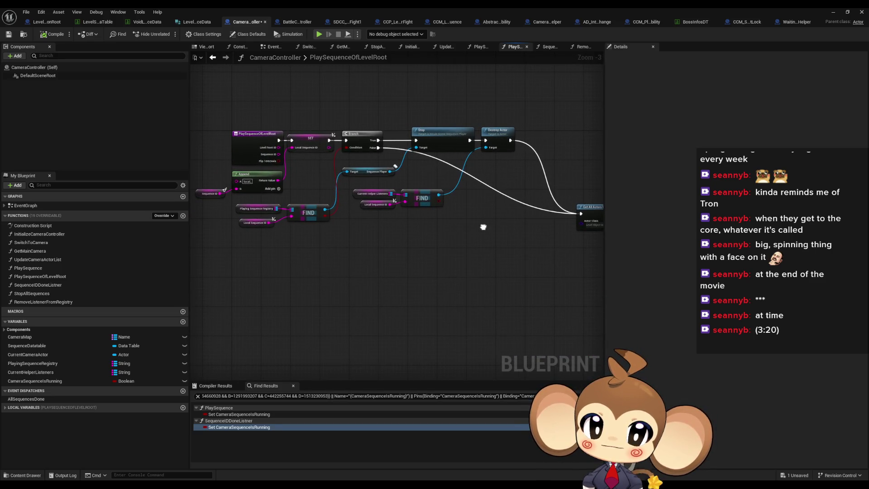
{"action": "left_click_drag", "start_coordinate": [483, 227], "coordinate": [458, 223]}
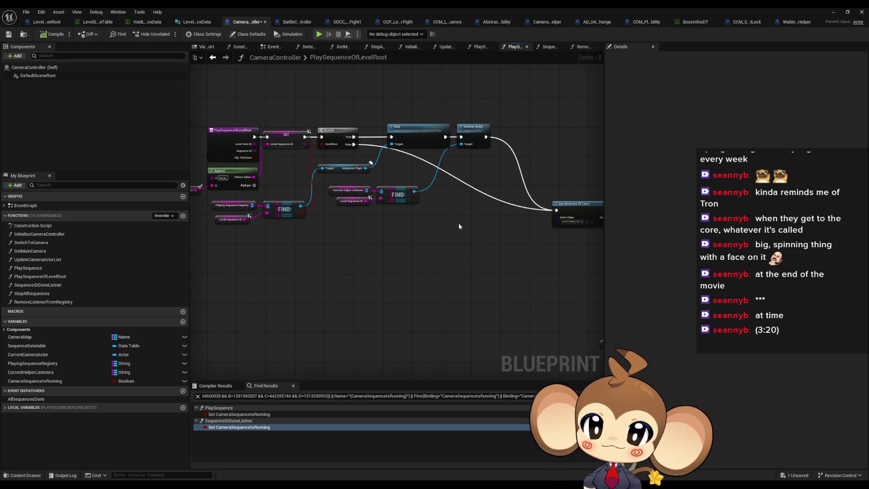
{"action": "scroll", "coordinate": [458, 222], "scroll_direction": "down", "scroll_amount": 3}
{"action": "left_click_drag", "start_coordinate": [496, 225], "coordinate": [202, 177]}
{"action": "left_click_drag", "start_coordinate": [401, 199], "coordinate": [310, 191]}
{"action": "scroll", "coordinate": [455, 229], "scroll_direction": "up", "scroll_amount": 3}
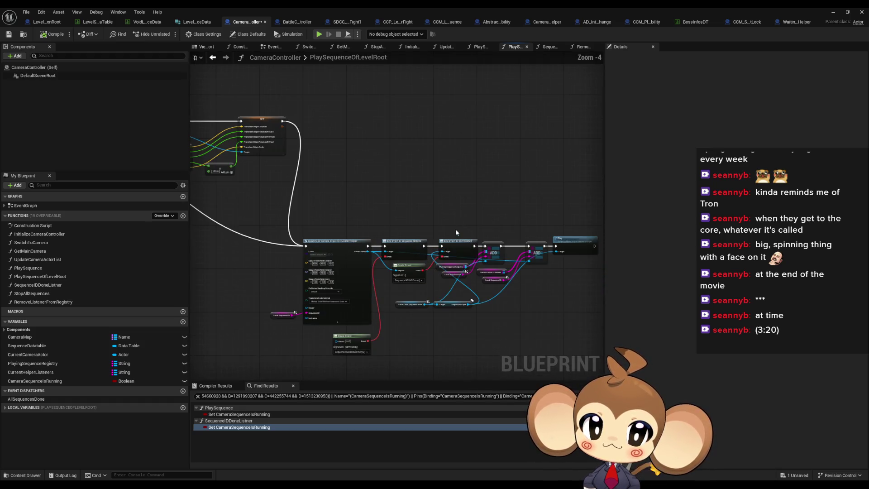
{"action": "scroll", "coordinate": [455, 229], "scroll_direction": "down", "scroll_amount": 3}
{"action": "scroll", "coordinate": [260, 251], "scroll_direction": "up", "scroll_amount": 1}
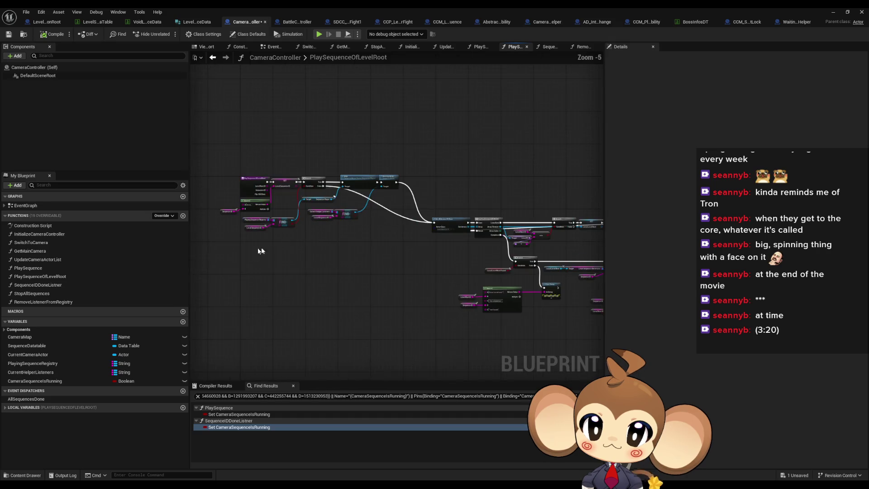
{"action": "double_click", "coordinate": [50, 286]}
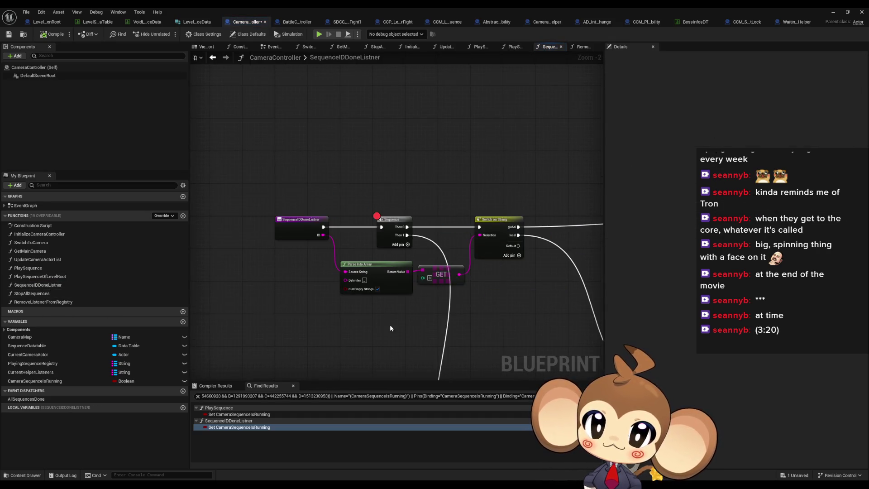
Paste the Print String nodes into SequenceIDDoneListner and route the listener's ID and execution through them.
{"action": "key", "text": "ctrl+v"}
{"action": "left_click_drag", "start_coordinate": [333, 188], "coordinate": [339, 141]}
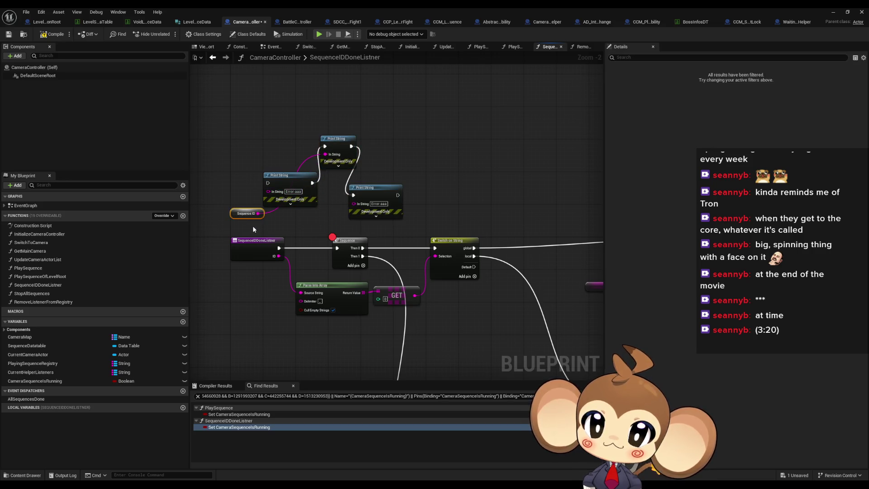
{"action": "key", "text": "Delete"}
{"action": "mouse_move", "coordinate": [278, 256]}
{"action": "left_mouse_down"}
{"action": "mouse_move", "coordinate": [313, 208]}
{"action": "mouse_move", "coordinate": [324, 154]}
{"action": "left_mouse_up"}
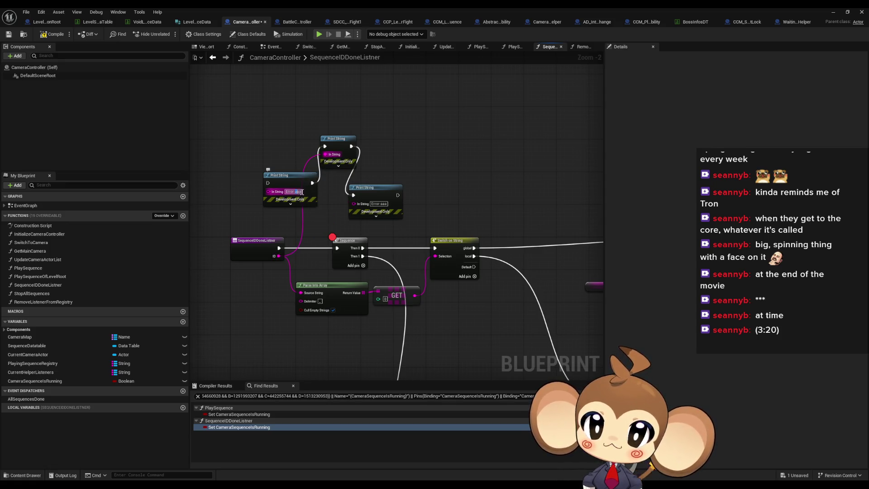
{"action": "left_click", "coordinate": [380, 204]}
{"action": "left_click_drag", "start_coordinate": [398, 196], "coordinate": [337, 248]}
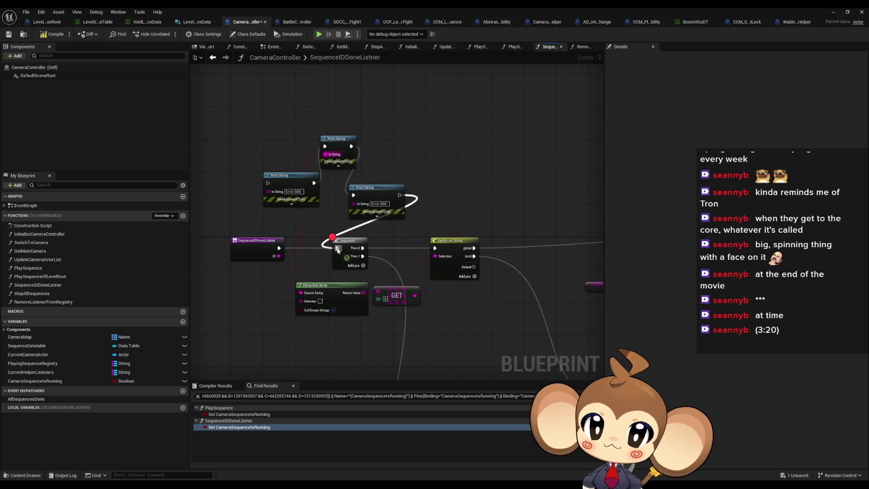
{"action": "mouse_move", "coordinate": [279, 248]}
{"action": "left_mouse_down"}
{"action": "mouse_move", "coordinate": [266, 185]}
{"action": "mouse_move", "coordinate": [258, 208]}
{"action": "left_mouse_up"}
Remove the breakpoint from the Branch node.
{"action": "scroll", "coordinate": [258, 208], "scroll_direction": "down", "scroll_amount": 1}
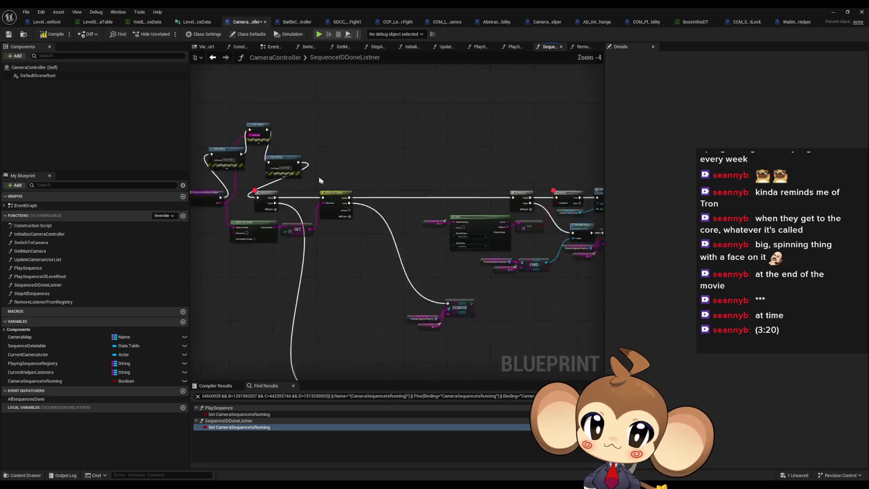
{"action": "left_click_drag", "start_coordinate": [390, 374], "coordinate": [344, 261]}
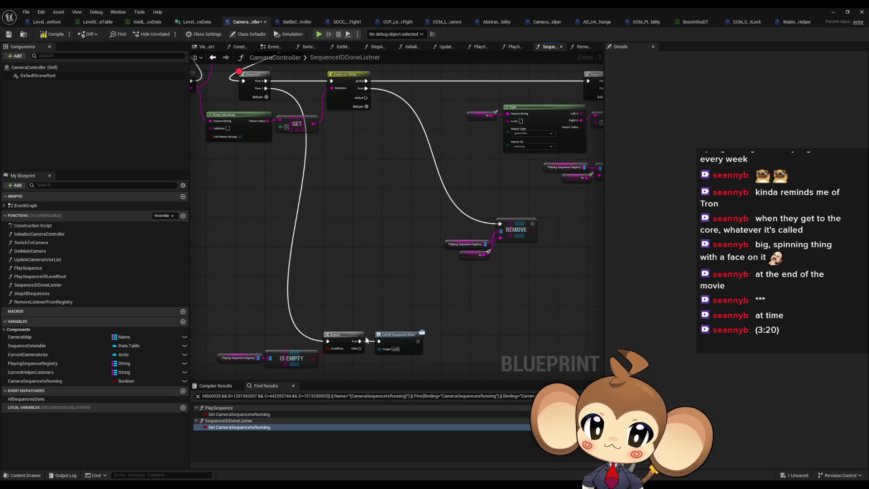
{"action": "mouse_move", "coordinate": [379, 360]}
{"action": "left_mouse_down"}
{"action": "mouse_move", "coordinate": [379, 331]}
{"action": "mouse_move", "coordinate": [344, 359]}
{"action": "mouse_move", "coordinate": [353, 239]}
{"action": "mouse_move", "coordinate": [345, 330]}
{"action": "mouse_move", "coordinate": [208, 342]}
{"action": "mouse_move", "coordinate": [534, 230]}
{"action": "mouse_move", "coordinate": [491, 232]}
{"action": "left_mouse_up"}
{"action": "scroll", "coordinate": [208, 341], "scroll_direction": "up", "scroll_amount": 2}
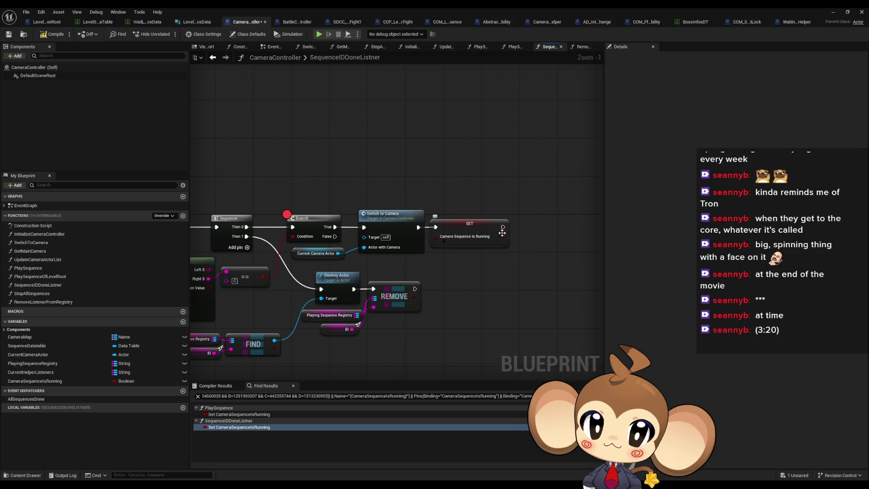
{"action": "right_click", "coordinate": [302, 221]}
{"action": "left_click", "coordinate": [328, 367]}
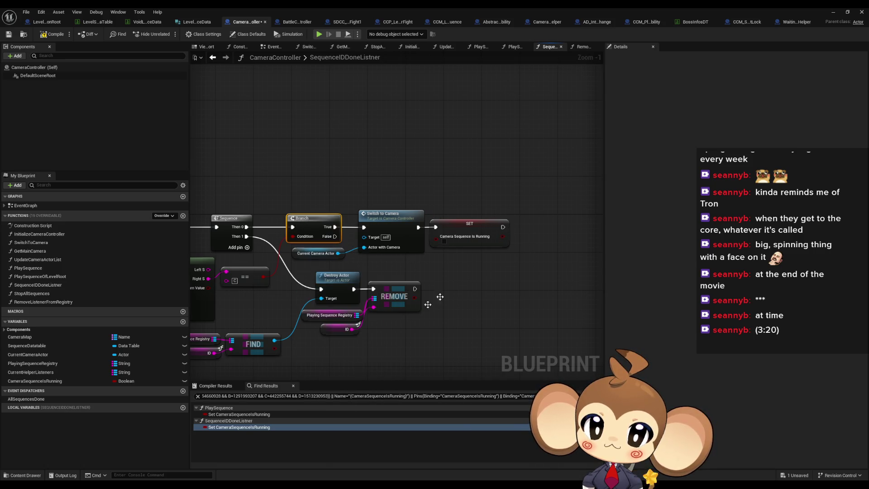
Add a Print String after SET that prints the current camera actor's display name.
{"action": "left_click_drag", "start_coordinate": [501, 226], "coordinate": [526, 219]}
{"action": "type", "text": "print string"}
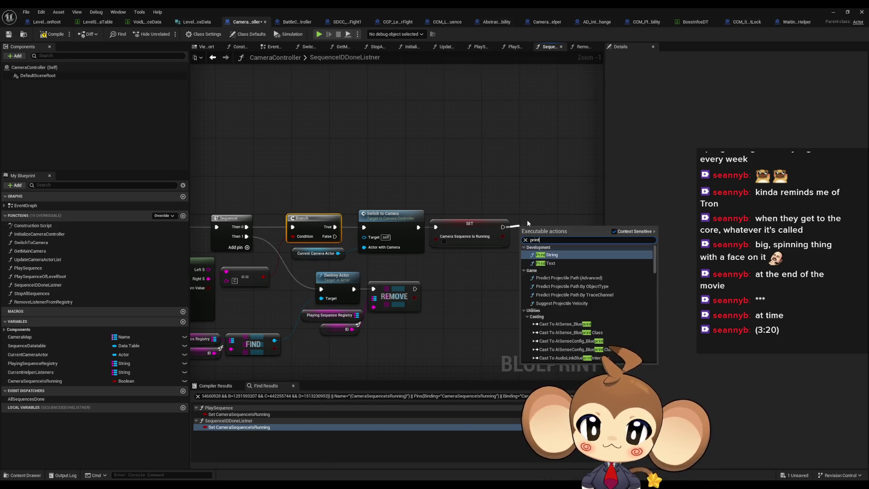
{"action": "key", "text": "Return"}
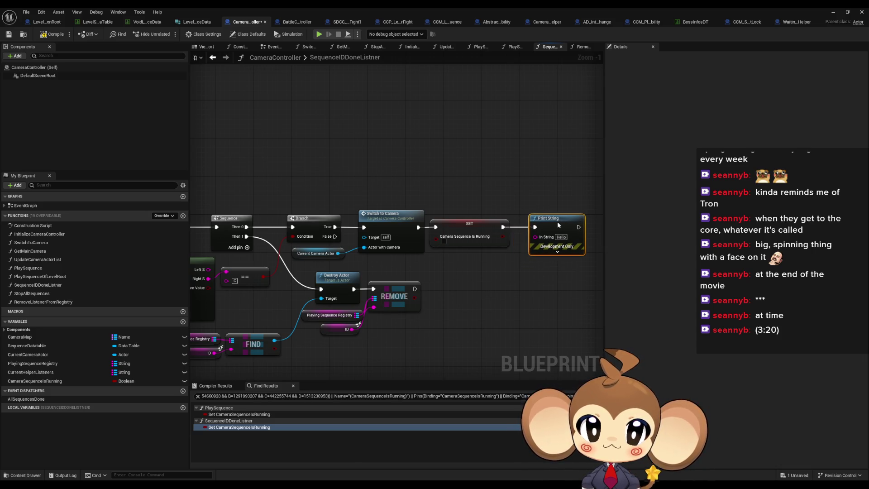
{"action": "left_click_drag", "start_coordinate": [337, 253], "coordinate": [535, 236]}
{"action": "left_click_drag", "start_coordinate": [430, 237], "coordinate": [445, 270]}
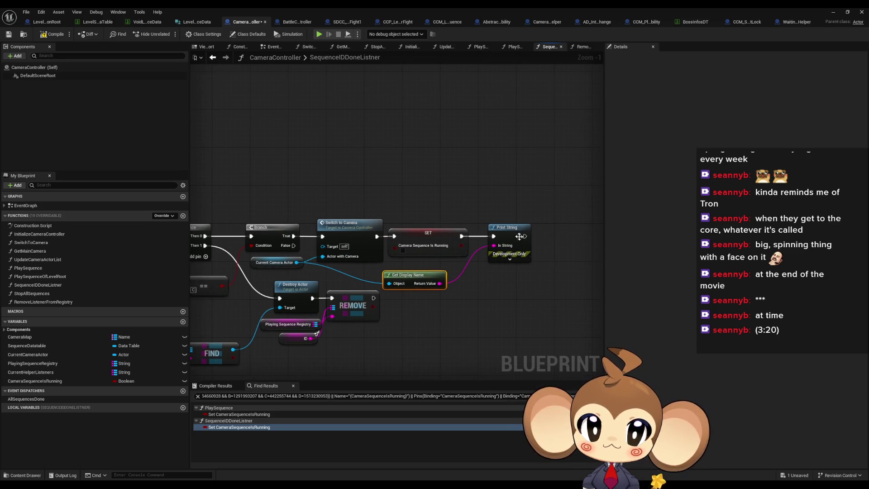
Add a second Print String with the text 'YYYYYYYYEEEEESSS' and return to the level editor.
{"action": "left_click_drag", "start_coordinate": [524, 236], "coordinate": [541, 240]}
{"action": "type", "text": "print"}
{"action": "key", "text": "Return"}
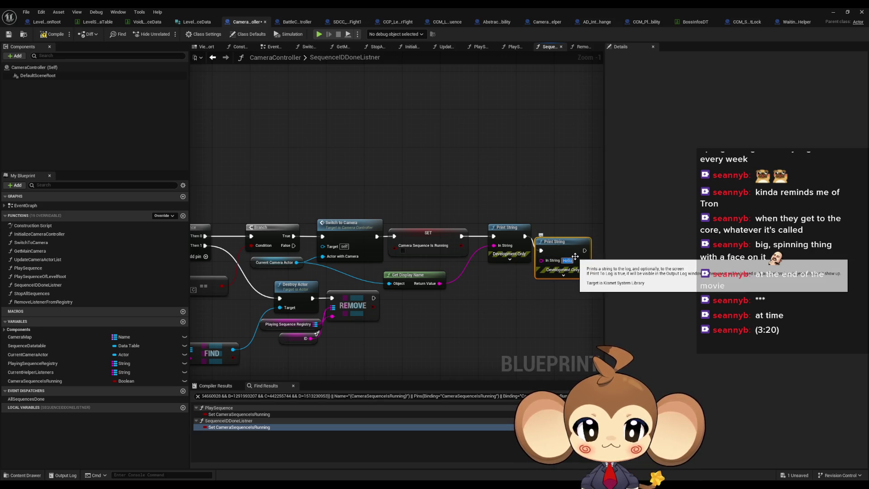
{"action": "type", "text": "YYYYYYYYEEEEESSS"}
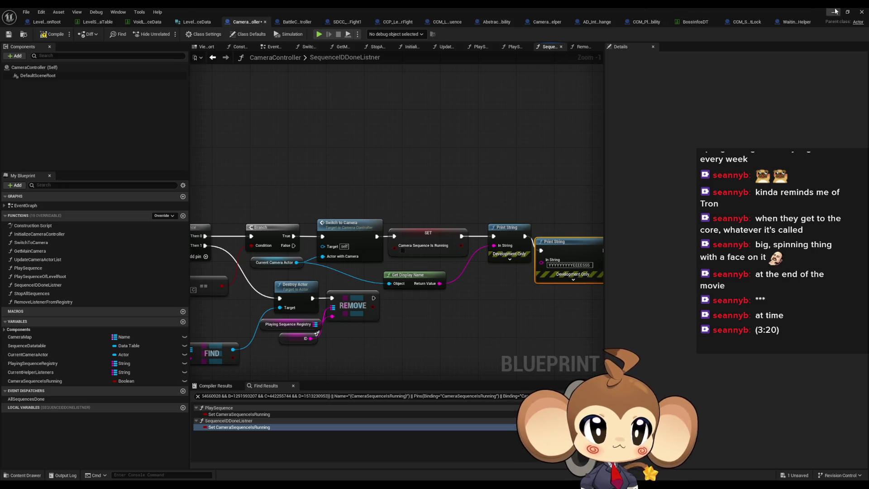
{"action": "left_click", "coordinate": [834, 11]}
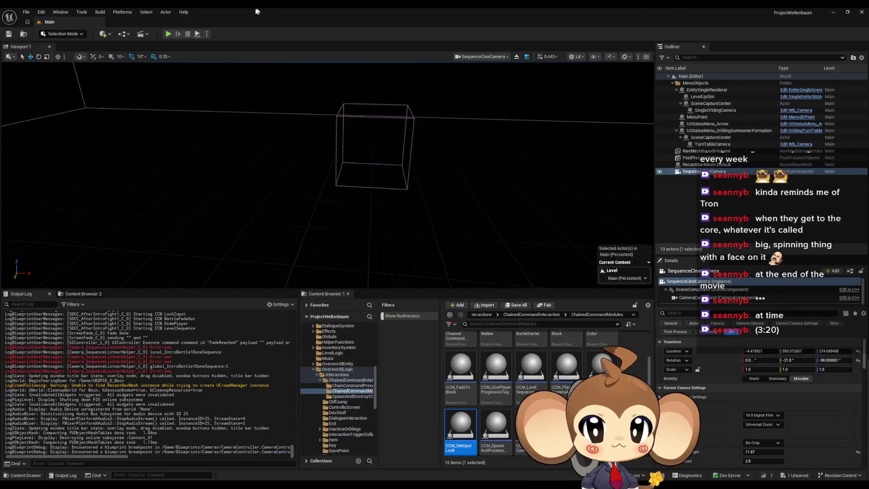
Play the game in the editor, then switch back to the CameraController blueprint window.
{"action": "left_click", "coordinate": [169, 35]}
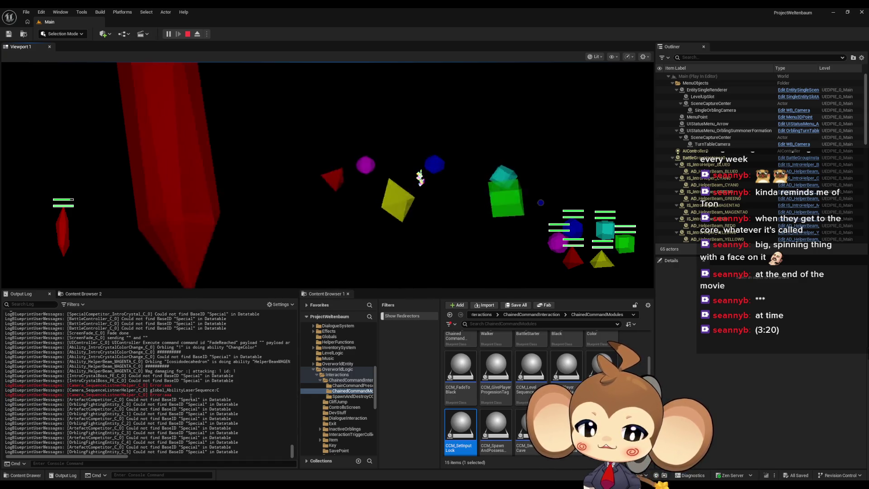
{"action": "mouse_move", "coordinate": [355, 485]}
{"action": "left_click", "coordinate": [355, 452]}
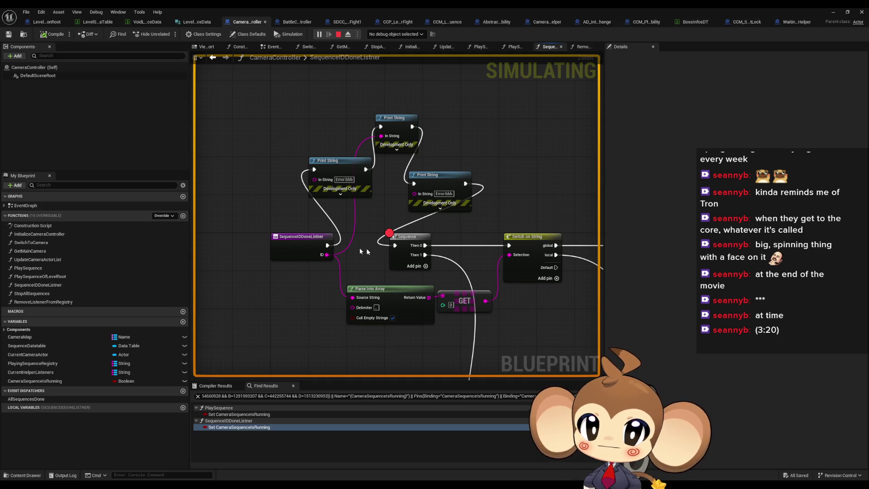
Select the SequenceIDDoneListner entry node and view the helper's SequenceWithIDDone graph.
{"action": "left_click_drag", "start_coordinate": [257, 217], "coordinate": [294, 247]}
{"action": "left_click_drag", "start_coordinate": [396, 258], "coordinate": [331, 255]}
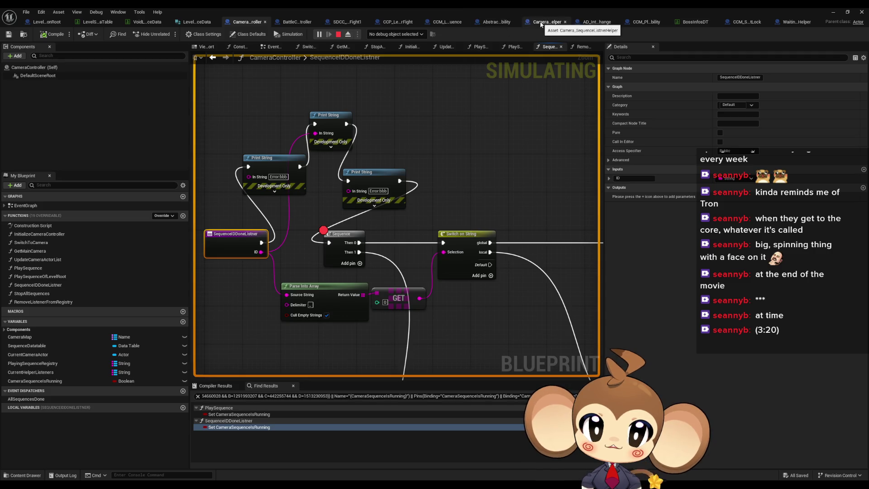
{"action": "left_click", "coordinate": [540, 24]}
{"action": "mouse_move", "coordinate": [516, 239]}
{"action": "left_mouse_down"}
{"action": "mouse_move", "coordinate": [288, 217]}
{"action": "mouse_move", "coordinate": [293, 209]}
{"action": "left_mouse_up"}
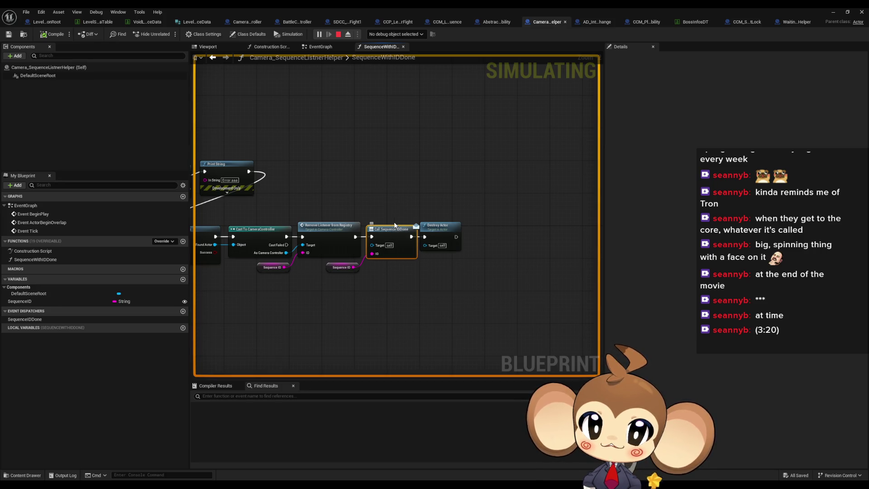
Open CameraController's PlaySequence graph and inspect its SpawnActor and Bind Event nodes.
{"action": "left_click", "coordinate": [240, 22]}
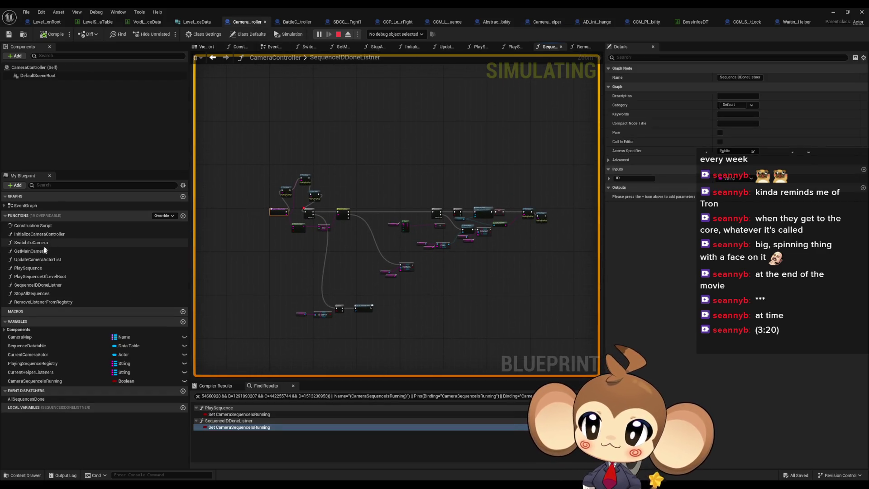
{"action": "double_click", "coordinate": [40, 268]}
{"action": "scroll", "coordinate": [458, 197], "scroll_direction": "up", "scroll_amount": 8}
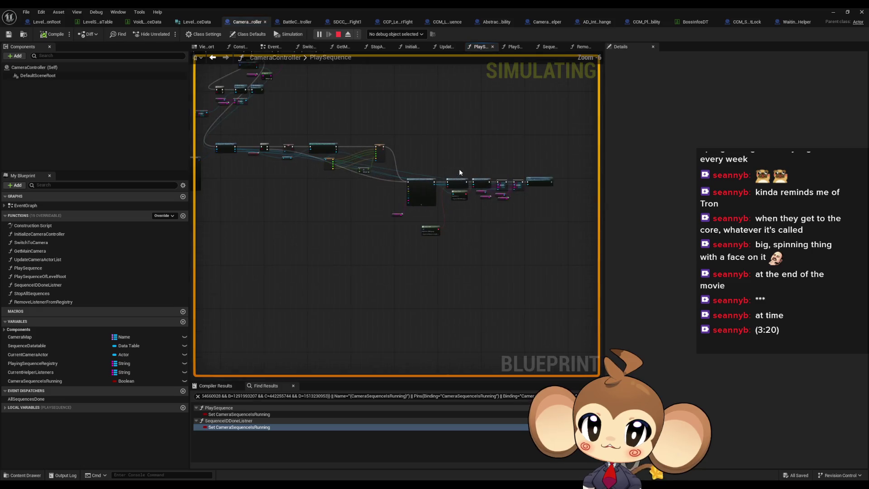
{"action": "left_click", "coordinate": [465, 155]}
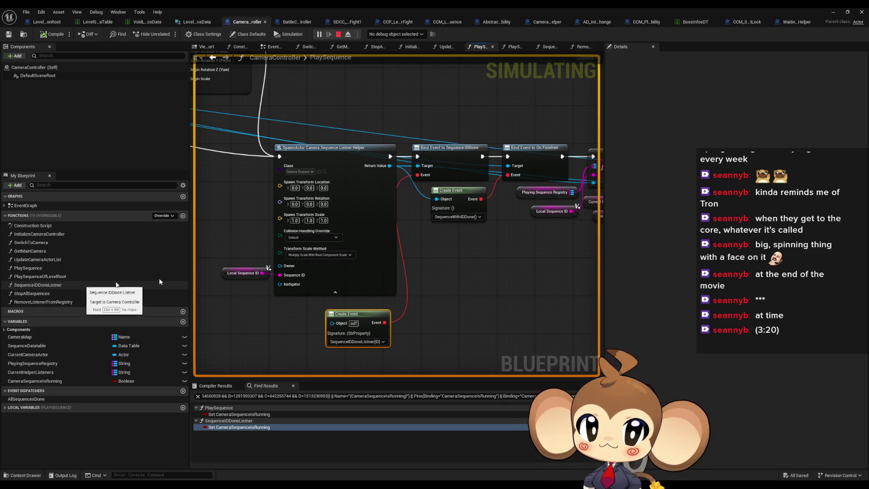
{"action": "left_click", "coordinate": [509, 173]}
{"action": "left_click", "coordinate": [331, 149]}
{"action": "left_click", "coordinate": [444, 177]}
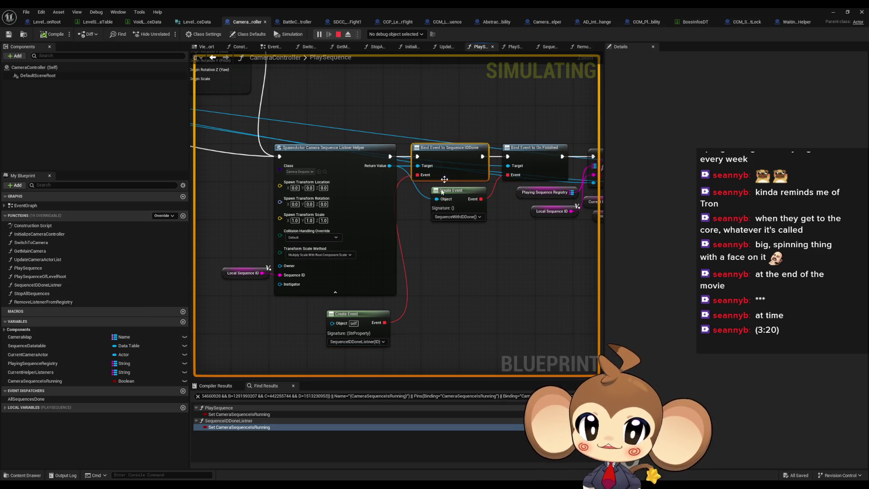
Reopen the SequenceIDDoneListner graph, then switch back to Camera_SequenceListnerHelper.
{"action": "left_click", "coordinate": [48, 287]}
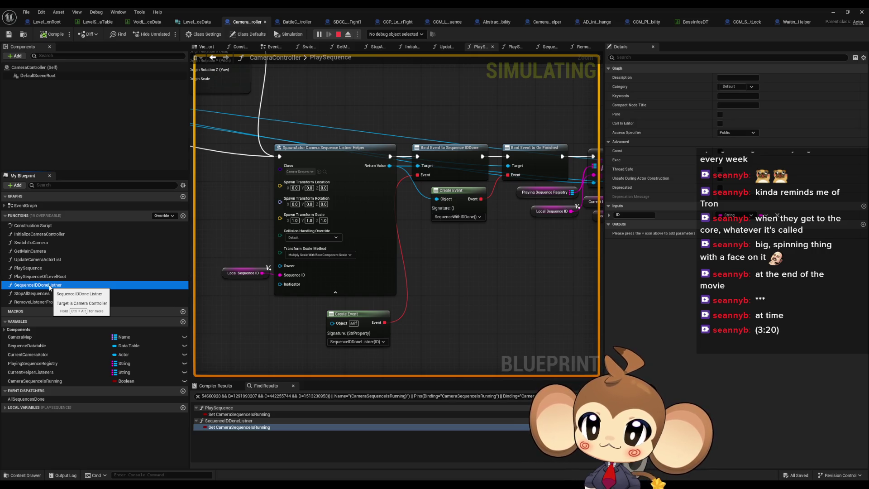
{"action": "double_click", "coordinate": [49, 287]}
{"action": "scroll", "coordinate": [458, 202], "scroll_direction": "up", "scroll_amount": 4}
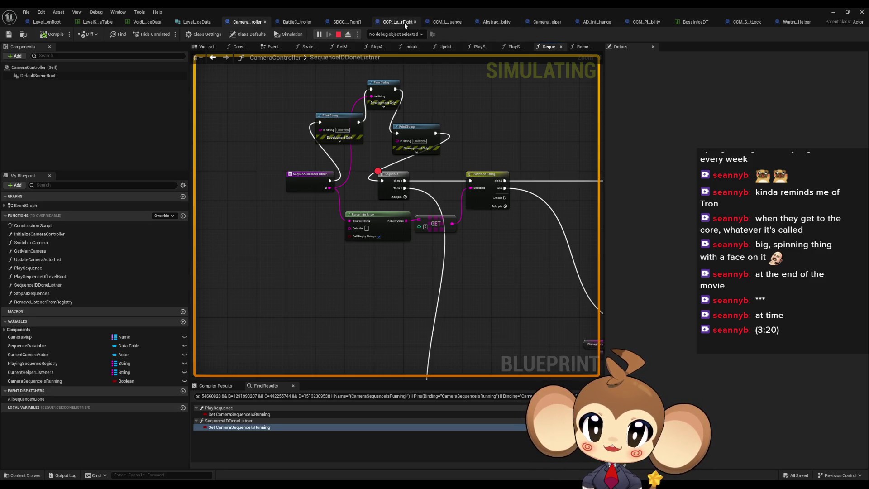
{"action": "left_click", "coordinate": [544, 22]}
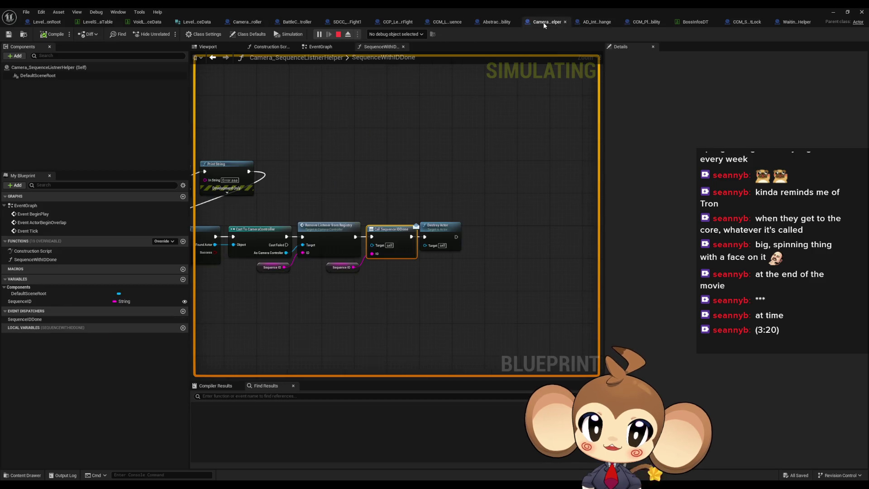
Set Find First Actor Of Class to CameraController via a 'm cont' search, then return to the level.
{"action": "scroll", "coordinate": [454, 136], "scroll_direction": "down", "scroll_amount": 3}
{"action": "scroll", "coordinate": [314, 170], "scroll_direction": "up", "scroll_amount": 3}
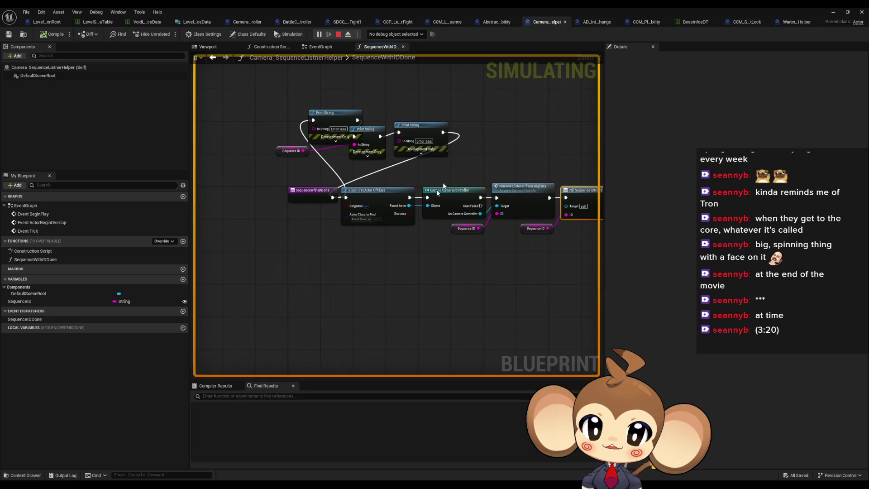
{"action": "scroll", "coordinate": [371, 220], "scroll_direction": "up", "scroll_amount": 2}
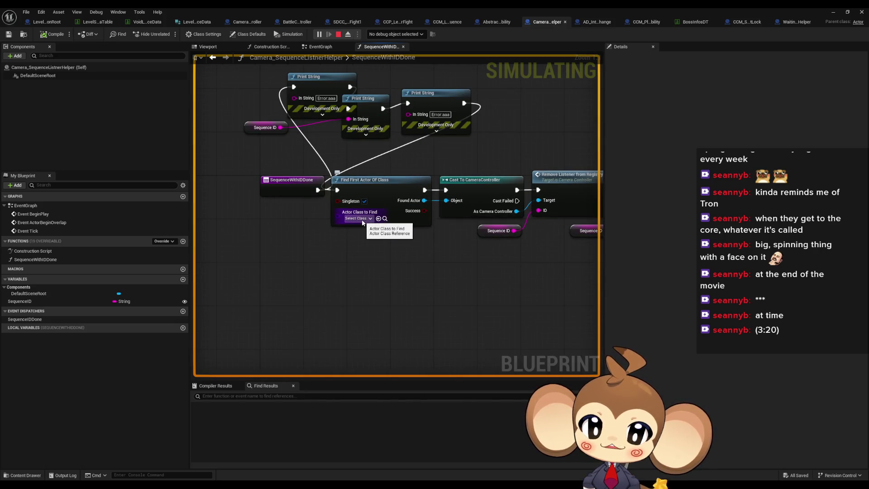
{"action": "left_click", "coordinate": [362, 219]}
{"action": "type", "text": "m"}
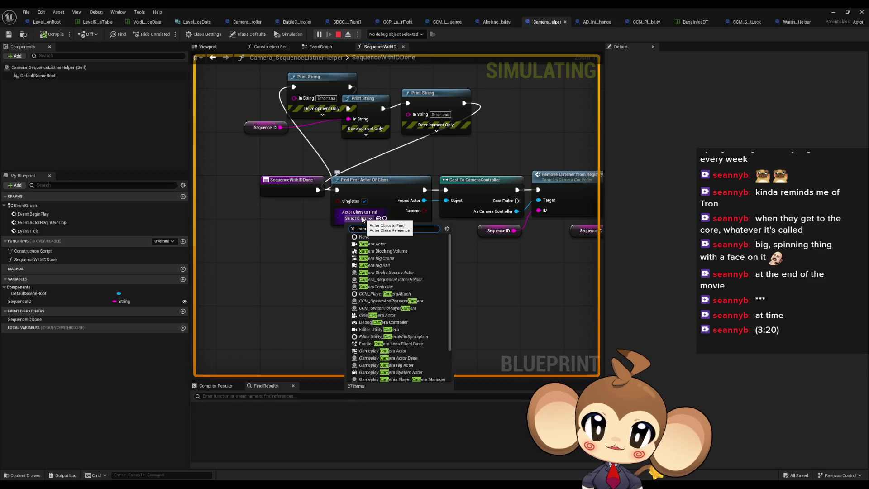
{"action": "type", "text": " cont"}
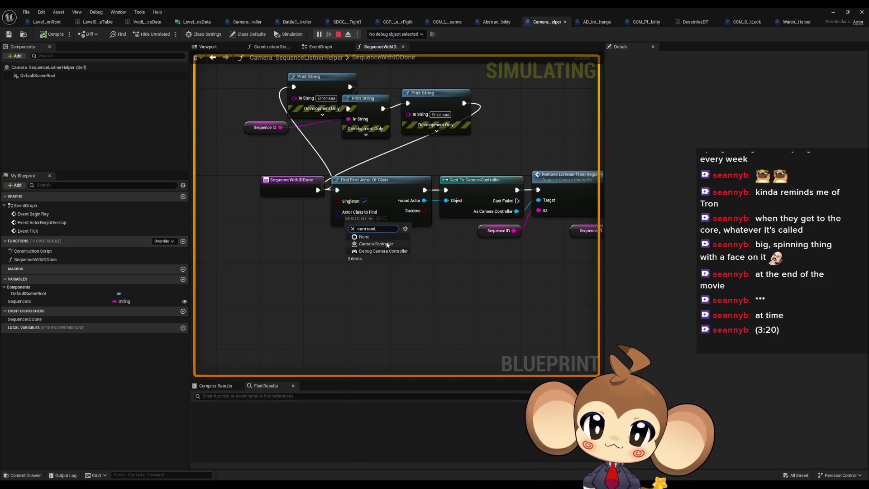
{"action": "left_click", "coordinate": [388, 246]}
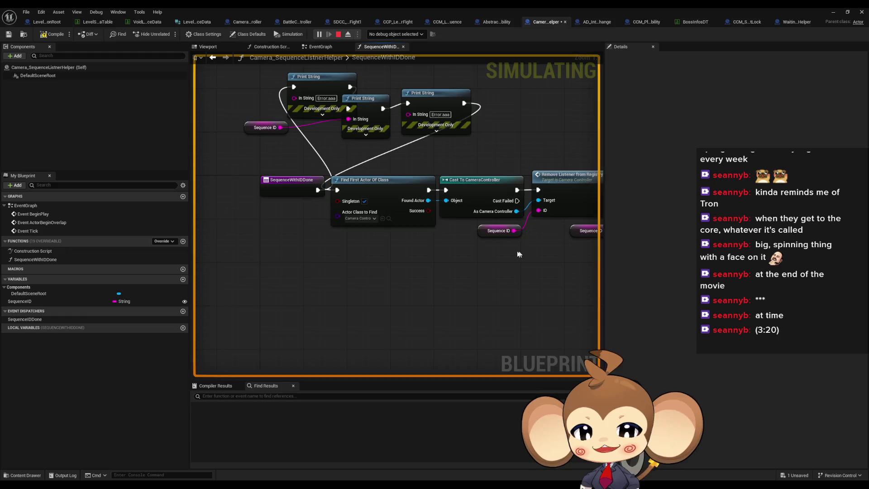
{"action": "left_click_drag", "start_coordinate": [519, 253], "coordinate": [454, 244]}
{"action": "left_click", "coordinate": [835, 12]}
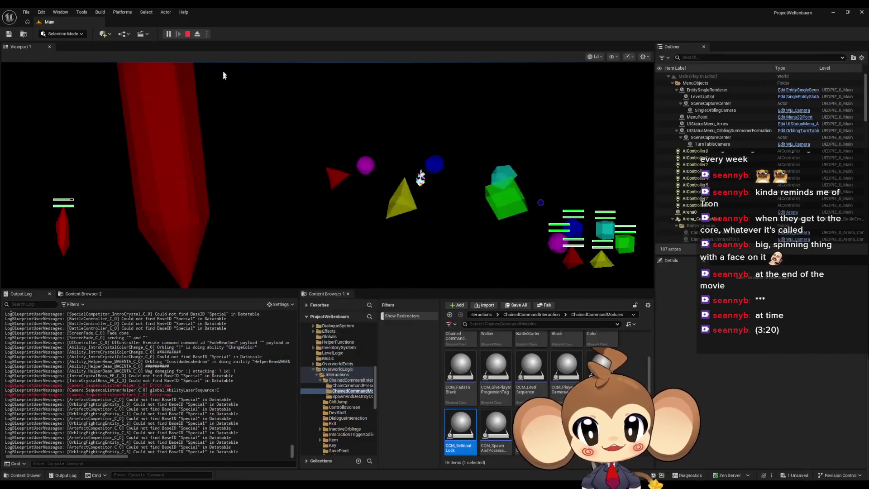
Stop the simulation with Esc and replay the game until the Sequence breakpoint hits.
{"action": "key", "text": "Escape"}
{"action": "left_click", "coordinate": [167, 34]}
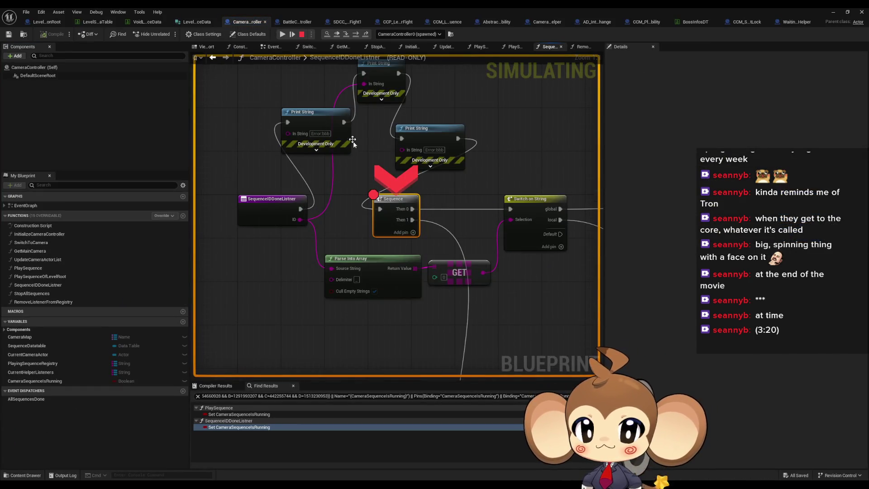
Remove the Sequence node's breakpoint and resume the paused game from the level editor.
{"action": "right_click", "coordinate": [391, 207]}
{"action": "left_click", "coordinate": [413, 266]}
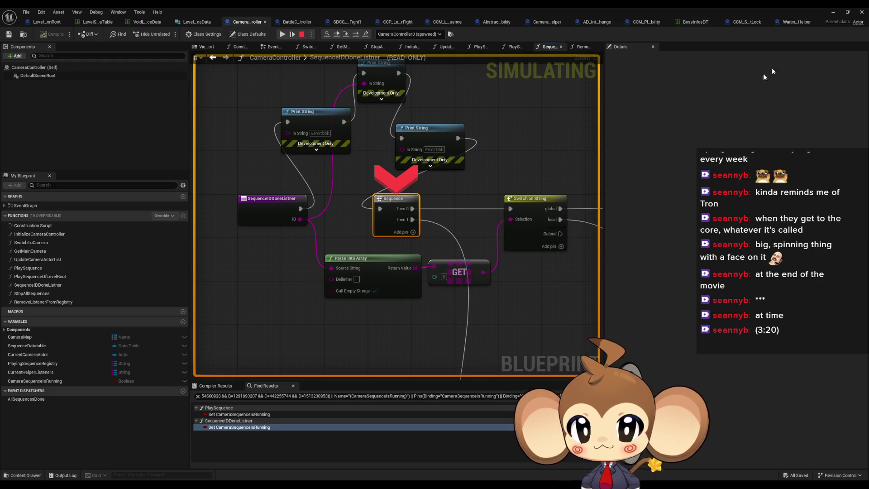
{"action": "left_click", "coordinate": [833, 13]}
{"action": "left_click", "coordinate": [168, 35]}
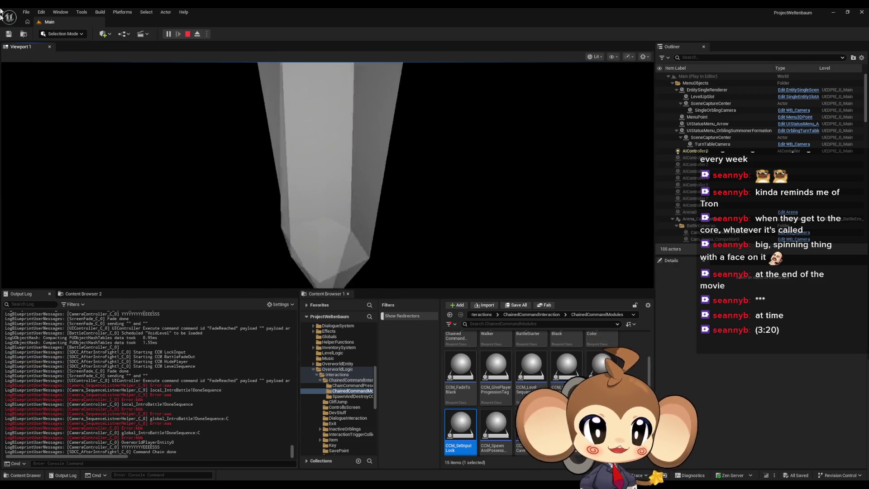
Stop play, then delete the three debug Print String nodes from CameraController's SequenceIDDoneListner.
{"action": "left_click", "coordinate": [187, 34]}
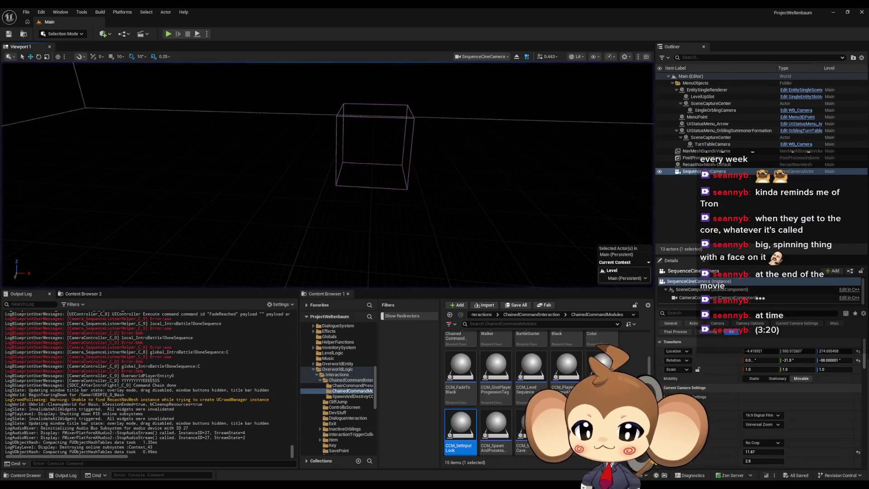
{"action": "left_click", "coordinate": [453, 450]}
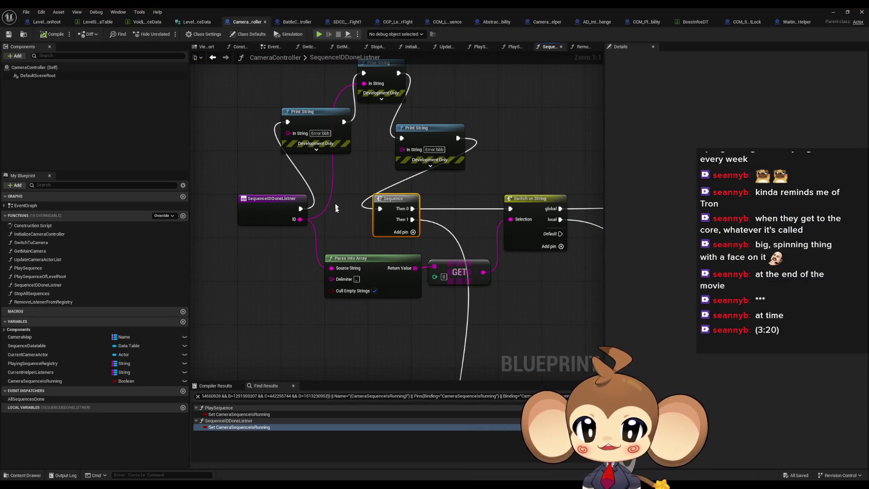
{"action": "left_click_drag", "start_coordinate": [309, 239], "coordinate": [389, 239]}
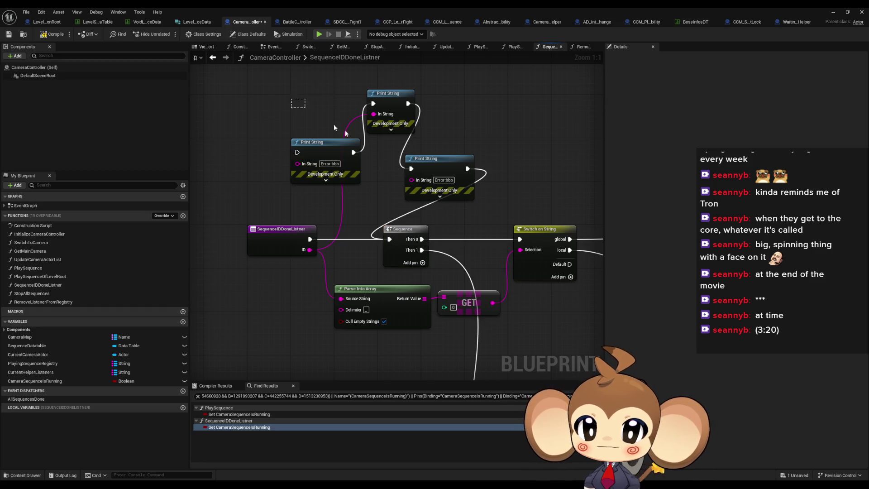
{"action": "left_click_drag", "start_coordinate": [293, 105], "coordinate": [482, 201]}
{"action": "key", "text": "Delete"}
{"action": "scroll", "coordinate": [263, 174], "scroll_direction": "down", "scroll_amount": 4}
{"action": "left_click_drag", "start_coordinate": [262, 174], "coordinate": [451, 187]}
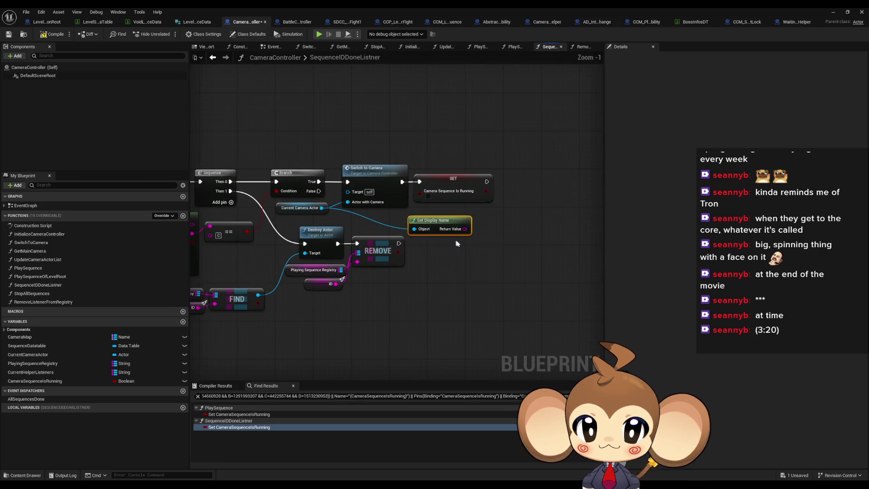
{"action": "scroll", "coordinate": [439, 250], "scroll_direction": "up", "scroll_amount": 1}
{"action": "scroll", "coordinate": [418, 225], "scroll_direction": "down", "scroll_amount": 1}
{"action": "left_click_drag", "start_coordinate": [392, 235], "coordinate": [361, 202]}
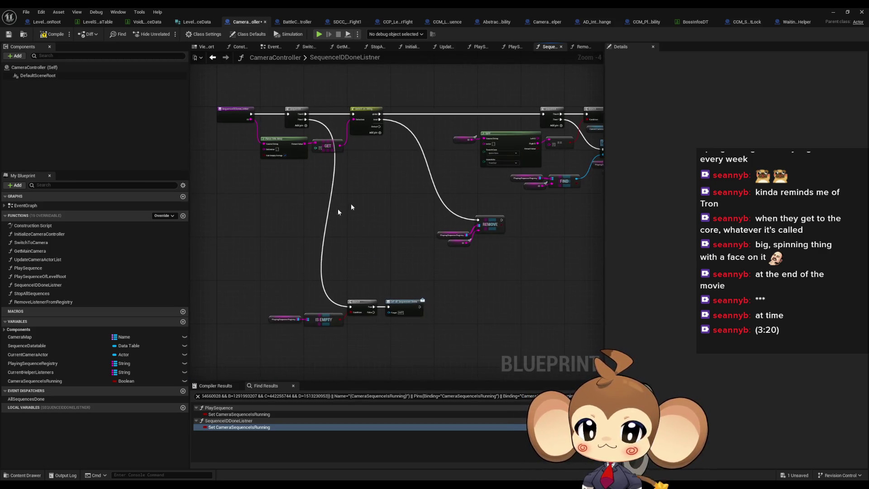
In PlaySequence, move SET beside Get Data Table Row and shift the Branch and registry FIND nodes right.
{"action": "double_click", "coordinate": [28, 268]}
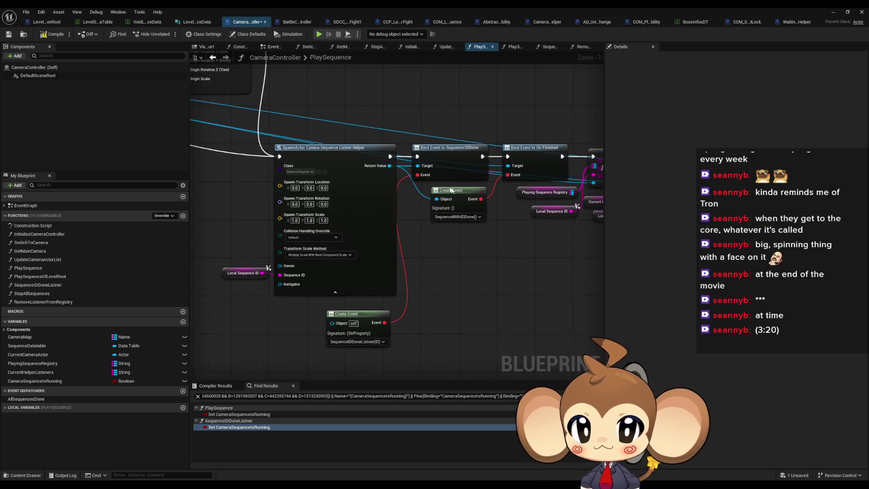
{"action": "mouse_move", "coordinate": [372, 219]}
{"action": "left_mouse_down"}
{"action": "mouse_move", "coordinate": [359, 232]}
{"action": "mouse_move", "coordinate": [509, 253]}
{"action": "mouse_move", "coordinate": [545, 284]}
{"action": "mouse_move", "coordinate": [552, 334]}
{"action": "left_mouse_up"}
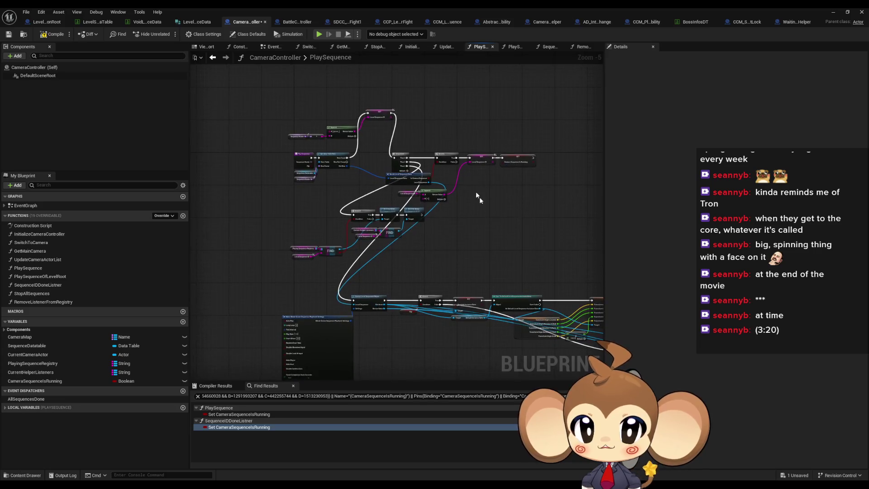
{"action": "scroll", "coordinate": [386, 161], "scroll_direction": "up", "scroll_amount": 3}
{"action": "left_click_drag", "start_coordinate": [385, 161], "coordinate": [395, 200]}
{"action": "scroll", "coordinate": [435, 237], "scroll_direction": "up", "scroll_amount": 2}
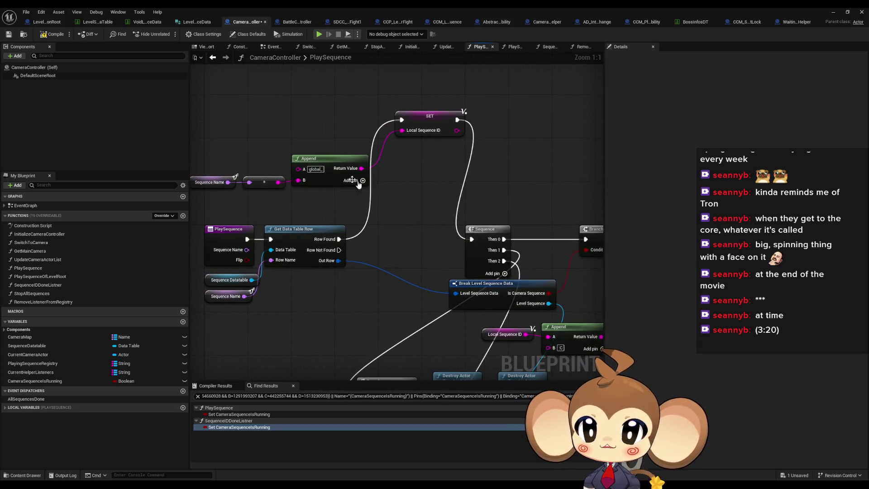
{"action": "mouse_move", "coordinate": [435, 129]}
{"action": "left_mouse_down"}
{"action": "mouse_move", "coordinate": [418, 233]}
{"action": "mouse_move", "coordinate": [470, 236]}
{"action": "left_mouse_up"}
{"action": "mouse_move", "coordinate": [245, 145]}
{"action": "left_mouse_down"}
{"action": "mouse_move", "coordinate": [417, 179]}
{"action": "mouse_move", "coordinate": [380, 313]}
{"action": "left_mouse_up"}
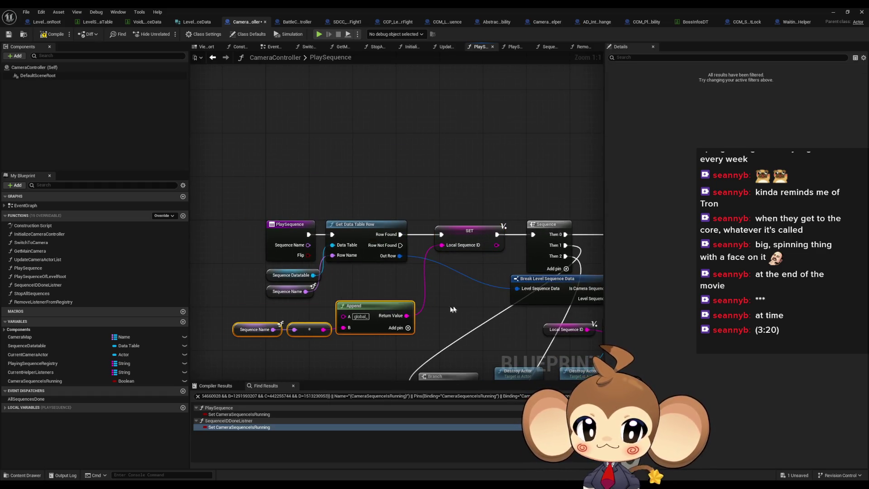
{"action": "scroll", "coordinate": [369, 269], "scroll_direction": "down", "scroll_amount": 1}
{"action": "scroll", "coordinate": [369, 269], "scroll_direction": "down", "scroll_amount": 1}
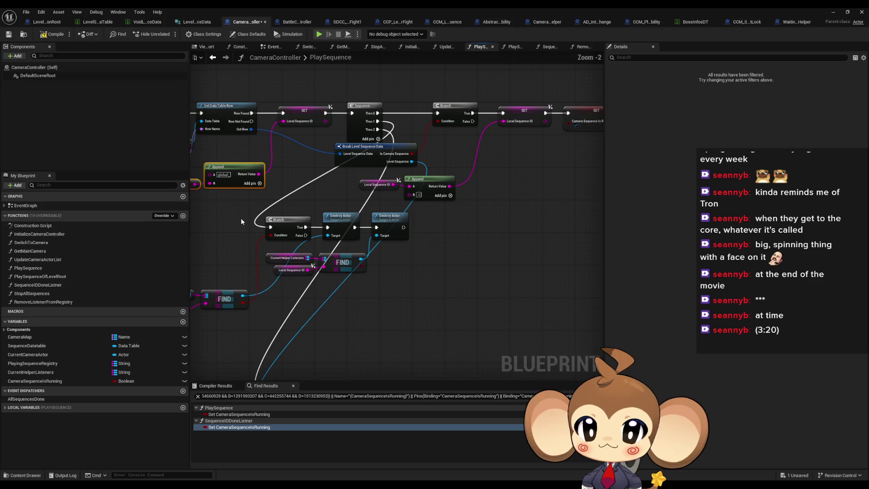
{"action": "left_click_drag", "start_coordinate": [245, 212], "coordinate": [408, 292]}
{"action": "mouse_move", "coordinate": [364, 221]}
{"action": "left_mouse_down"}
{"action": "mouse_move", "coordinate": [514, 238]}
{"action": "mouse_move", "coordinate": [372, 230]}
{"action": "left_mouse_up"}
Reposition the Local Sequence ID, Append, Break Level Sequence Data and sequence player creation nodes.
{"action": "left_click_drag", "start_coordinate": [249, 197], "coordinate": [326, 201]}
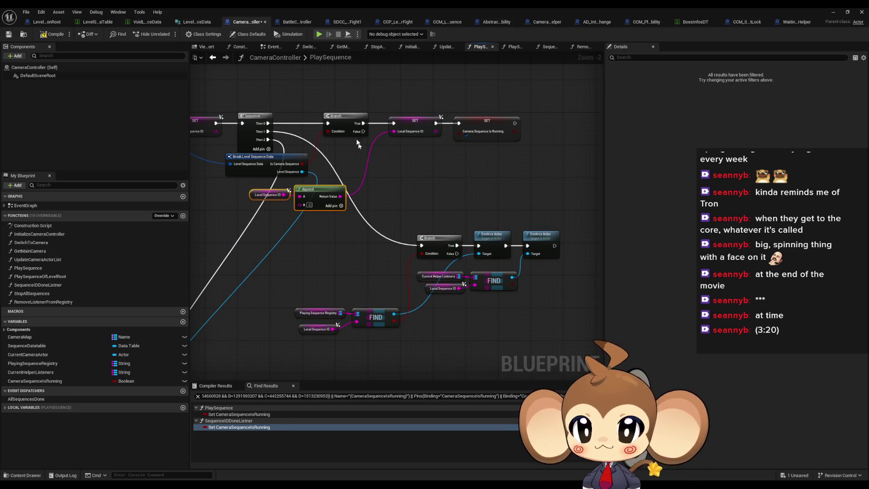
{"action": "left_click_drag", "start_coordinate": [348, 122], "coordinate": [438, 122]}
{"action": "mouse_move", "coordinate": [311, 168]}
{"action": "left_mouse_down"}
{"action": "mouse_move", "coordinate": [358, 169]}
{"action": "mouse_move", "coordinate": [247, 194]}
{"action": "mouse_move", "coordinate": [247, 205]}
{"action": "left_mouse_up"}
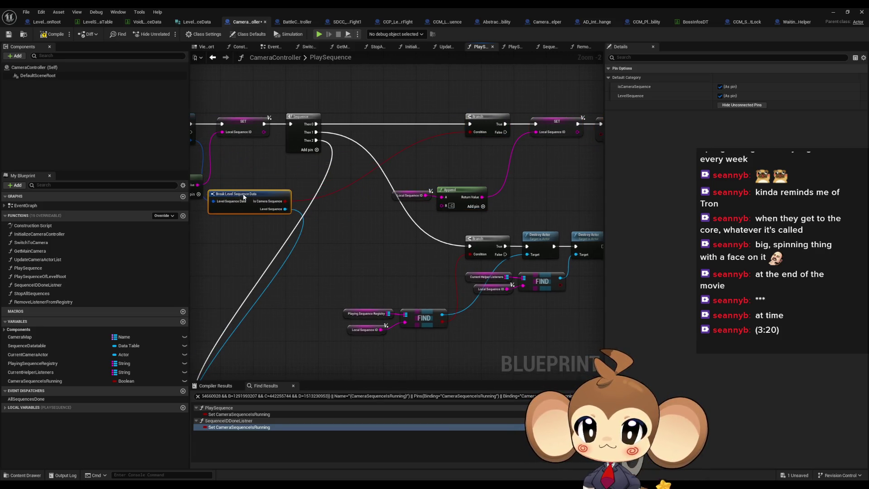
{"action": "left_click_drag", "start_coordinate": [340, 312], "coordinate": [379, 171]}
{"action": "scroll", "coordinate": [217, 172], "scroll_direction": "down", "scroll_amount": 5}
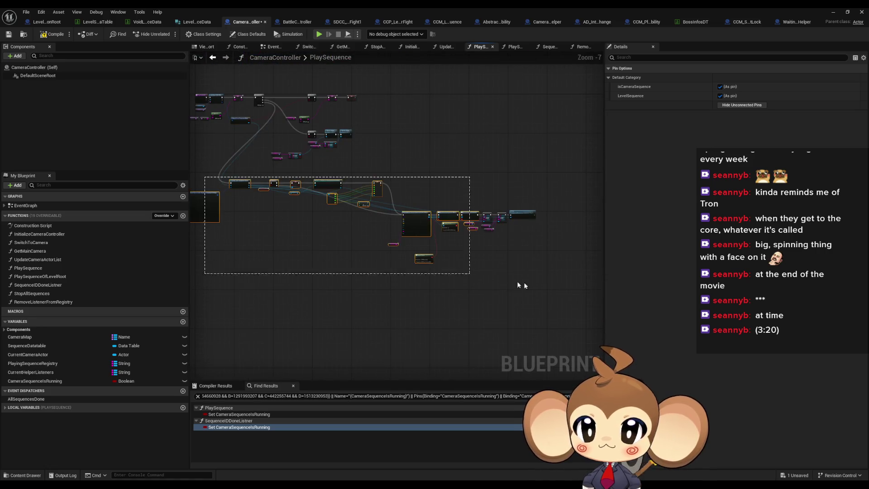
{"action": "scroll", "coordinate": [499, 282], "scroll_direction": "up", "scroll_amount": 3}
{"action": "left_click_drag", "start_coordinate": [520, 217], "coordinate": [514, 214]}
{"action": "scroll", "coordinate": [524, 244], "scroll_direction": "down", "scroll_amount": 1}
{"action": "mouse_move", "coordinate": [524, 244]}
{"action": "left_mouse_down"}
{"action": "mouse_move", "coordinate": [354, 252]}
{"action": "mouse_move", "coordinate": [431, 258]}
{"action": "mouse_move", "coordinate": [243, 198]}
{"action": "left_mouse_up"}
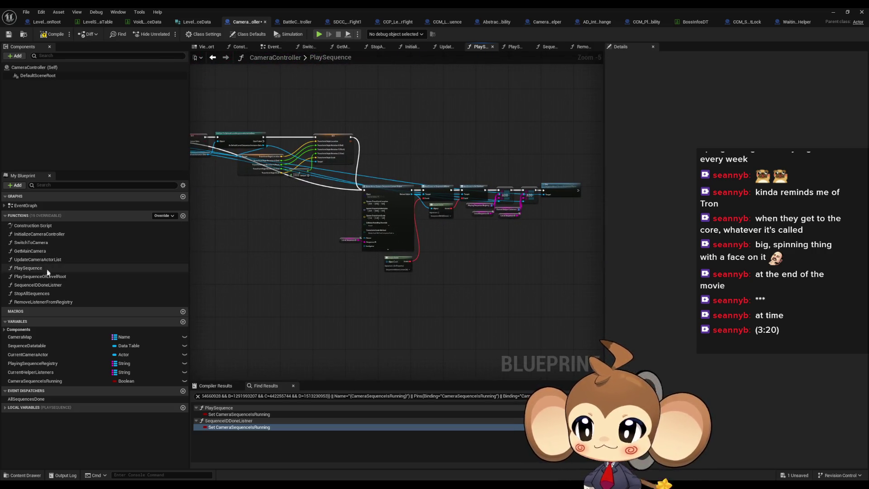
Look over the PlaySequenceOfLevelRoot and SequenceIDDoneListner graphs, ending on StopAllSequences.
{"action": "double_click", "coordinate": [51, 276]}
{"action": "left_click_drag", "start_coordinate": [362, 248], "coordinate": [219, 188]}
{"action": "mouse_move", "coordinate": [516, 236]}
{"action": "left_mouse_down"}
{"action": "mouse_move", "coordinate": [432, 200]}
{"action": "mouse_move", "coordinate": [299, 223]}
{"action": "left_mouse_up"}
{"action": "double_click", "coordinate": [52, 285]}
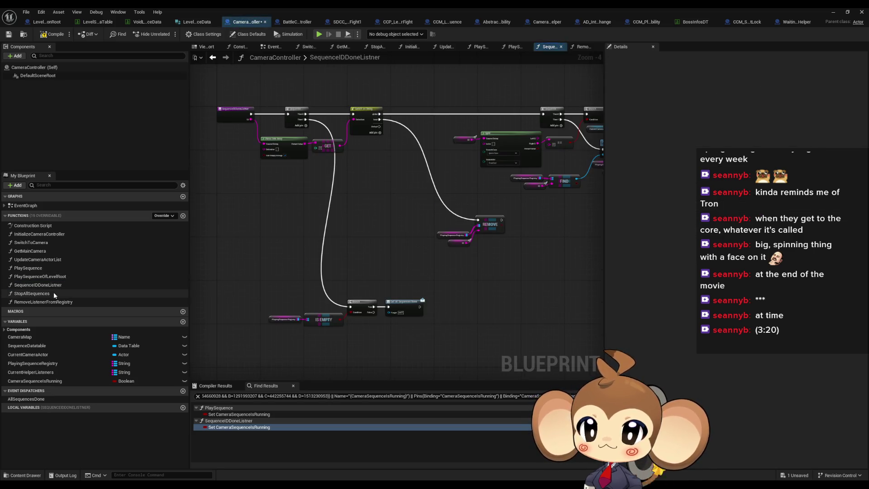
{"action": "double_click", "coordinate": [53, 294]}
{"action": "mouse_move", "coordinate": [390, 189]}
{"action": "left_mouse_down"}
{"action": "mouse_move", "coordinate": [357, 187]}
{"action": "mouse_move", "coordinate": [359, 212]}
{"action": "mouse_move", "coordinate": [353, 119]}
{"action": "mouse_move", "coordinate": [371, 199]}
{"action": "mouse_move", "coordinate": [378, 186]}
{"action": "left_mouse_up"}
Delete the first For Each Loop and its Stop and sequence player nodes from StopAllSequences.
{"action": "left_click", "coordinate": [267, 150]}
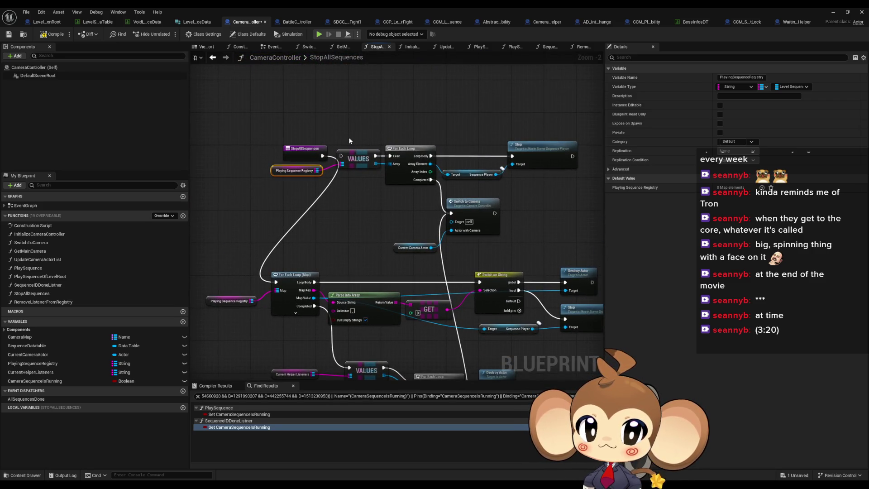
{"action": "mouse_move", "coordinate": [295, 188]}
{"action": "left_mouse_down"}
{"action": "mouse_move", "coordinate": [284, 132]}
{"action": "mouse_move", "coordinate": [278, 138]}
{"action": "mouse_move", "coordinate": [217, 81]}
{"action": "mouse_move", "coordinate": [204, 113]}
{"action": "mouse_move", "coordinate": [282, 144]}
{"action": "mouse_move", "coordinate": [271, 167]}
{"action": "left_mouse_up"}
{"action": "left_click", "coordinate": [270, 167]}
{"action": "key", "text": "Delete"}
{"action": "mouse_move", "coordinate": [397, 122]}
{"action": "left_mouse_down"}
{"action": "mouse_move", "coordinate": [432, 149]}
{"action": "mouse_move", "coordinate": [516, 163]}
{"action": "mouse_move", "coordinate": [461, 124]}
{"action": "left_mouse_up"}
{"action": "key", "text": "Delete"}
{"action": "left_click", "coordinate": [418, 159]}
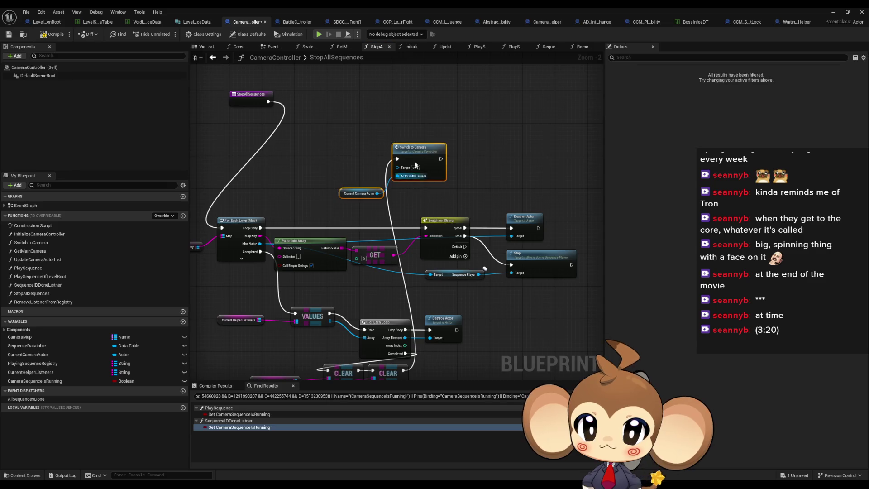
{"action": "key", "text": "Delete"}
Move the map loop, VALUES, Destroy Actor and CLEAR nodes up into a compact cleanup group.
{"action": "scroll", "coordinate": [306, 246], "scroll_direction": "down", "scroll_amount": 1}
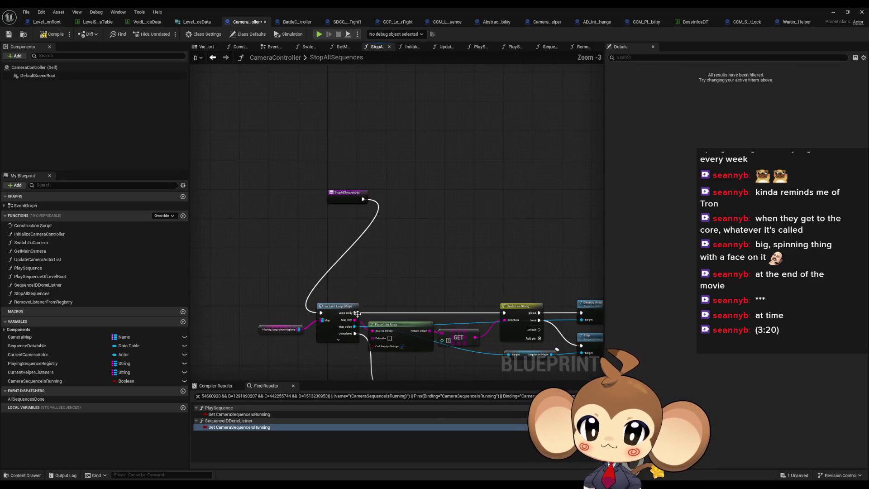
{"action": "scroll", "coordinate": [279, 228], "scroll_direction": "down", "scroll_amount": 1}
{"action": "left_click_drag", "start_coordinate": [563, 273], "coordinate": [563, 270]}
{"action": "scroll", "coordinate": [290, 238], "scroll_direction": "up", "scroll_amount": 1}
{"action": "mouse_move", "coordinate": [295, 240]}
{"action": "left_mouse_down"}
{"action": "mouse_move", "coordinate": [326, 198]}
{"action": "mouse_move", "coordinate": [348, 126]}
{"action": "left_mouse_up"}
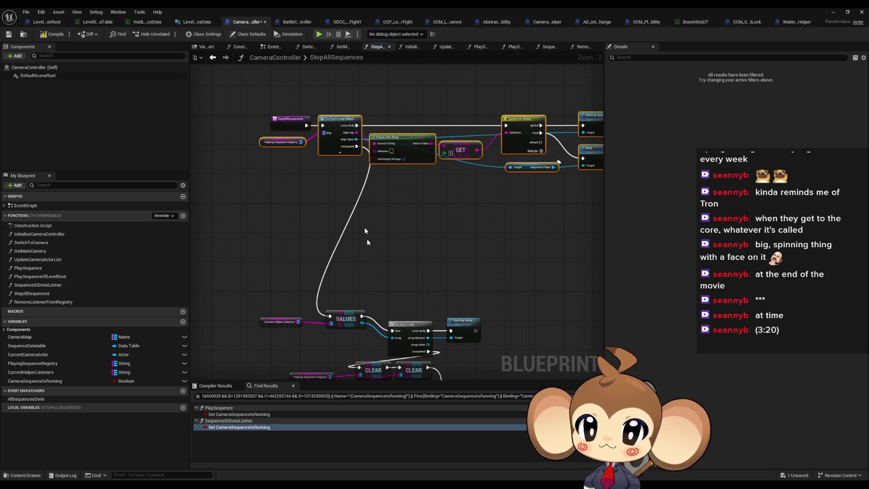
{"action": "mouse_move", "coordinate": [225, 238]}
{"action": "left_mouse_down"}
{"action": "mouse_move", "coordinate": [471, 362]}
{"action": "mouse_move", "coordinate": [525, 340]}
{"action": "left_mouse_up"}
{"action": "mouse_move", "coordinate": [317, 91]}
{"action": "left_mouse_down"}
{"action": "mouse_move", "coordinate": [378, 246]}
{"action": "mouse_move", "coordinate": [398, 127]}
{"action": "mouse_move", "coordinate": [422, 140]}
{"action": "left_mouse_up"}
{"action": "scroll", "coordinate": [421, 140], "scroll_direction": "up", "scroll_amount": 3}
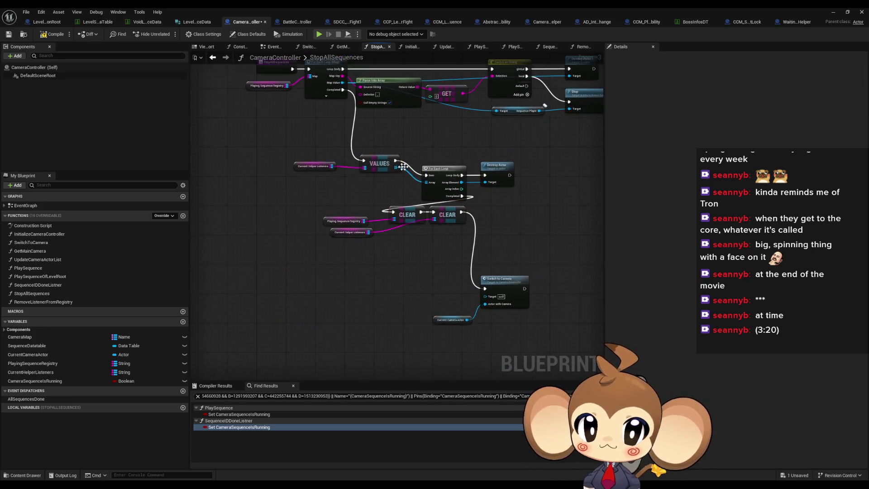
{"action": "left_click_drag", "start_coordinate": [400, 239], "coordinate": [373, 219]}
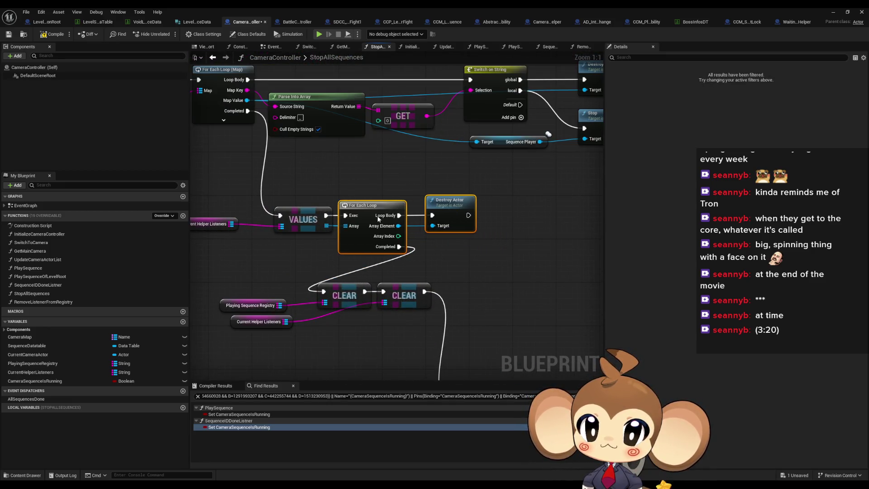
{"action": "mouse_move", "coordinate": [340, 299]}
{"action": "left_mouse_down"}
{"action": "mouse_move", "coordinate": [448, 242]}
{"action": "mouse_move", "coordinate": [463, 251]}
{"action": "left_mouse_up"}
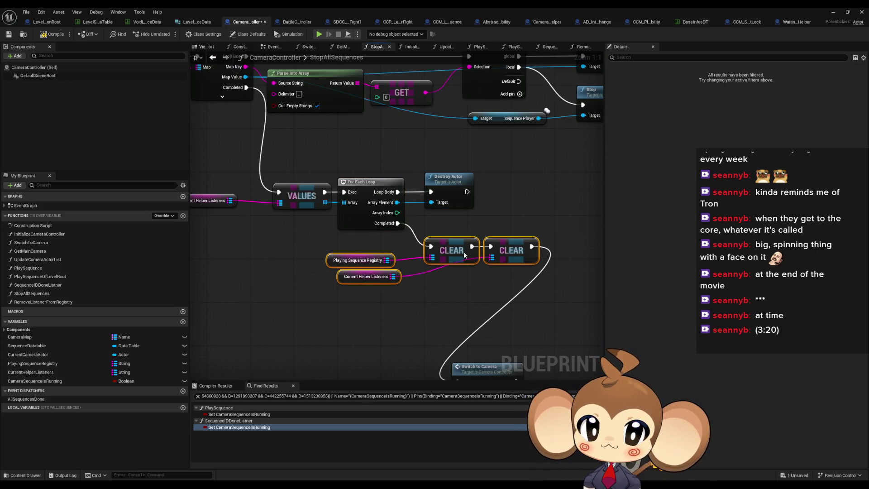
Place Switch to Camera right after the CLEAR nodes, then go to RemoveListenerFromRegistry.
{"action": "left_click", "coordinate": [414, 292]}
{"action": "left_click_drag", "start_coordinate": [363, 283], "coordinate": [429, 288]}
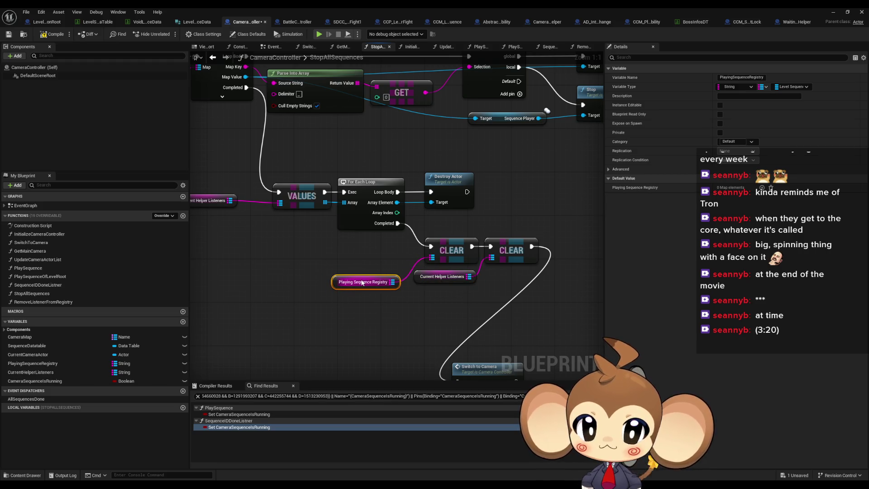
{"action": "scroll", "coordinate": [422, 323], "scroll_direction": "down", "scroll_amount": 1}
{"action": "scroll", "coordinate": [362, 276], "scroll_direction": "down", "scroll_amount": 1}
{"action": "left_click_drag", "start_coordinate": [291, 254], "coordinate": [348, 331]}
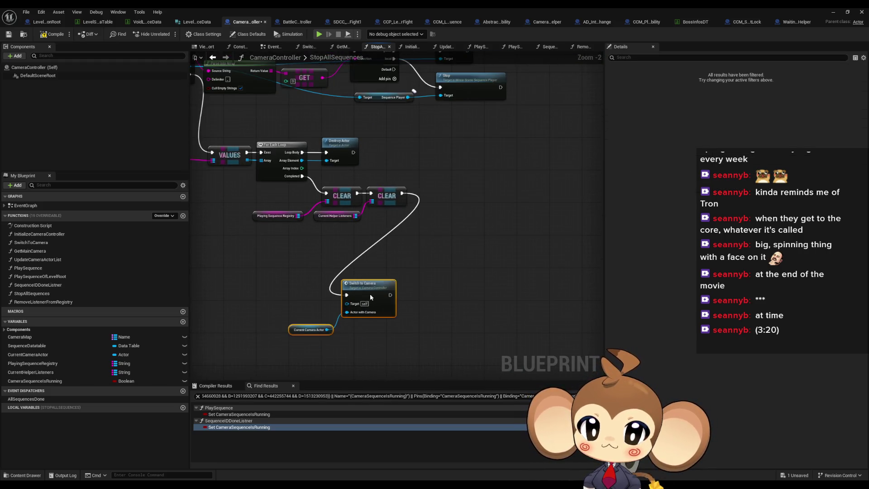
{"action": "left_click_drag", "start_coordinate": [369, 294], "coordinate": [444, 195]}
{"action": "left_click", "coordinate": [440, 259]}
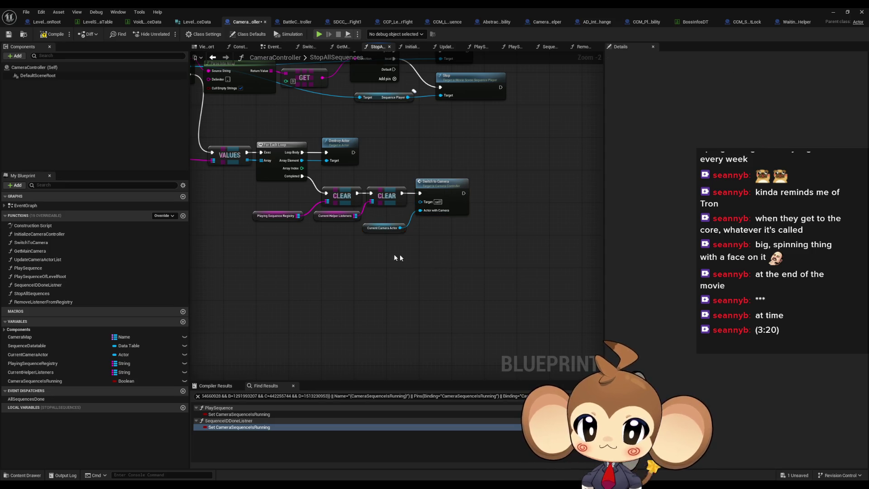
{"action": "double_click", "coordinate": [43, 302]}
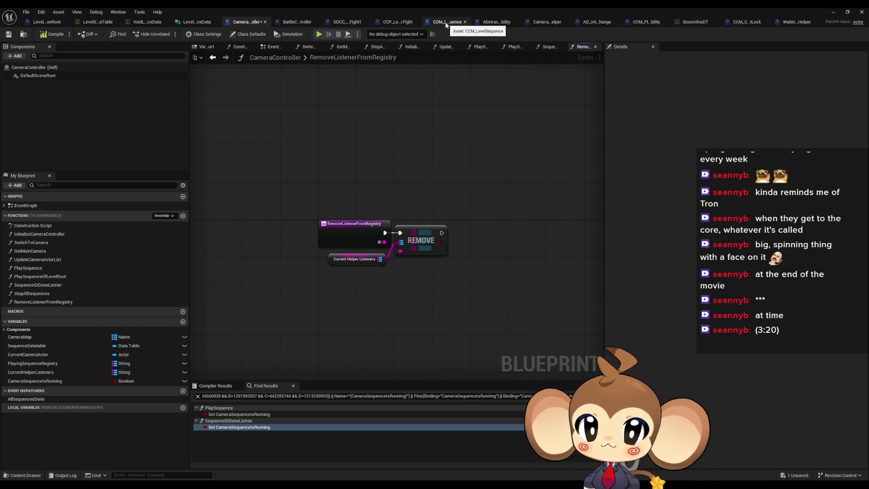
Review the StartCCM node chain in the CCM_LevelSequence blueprint.
{"action": "left_click", "coordinate": [446, 25]}
{"action": "scroll", "coordinate": [356, 191], "scroll_direction": "down", "scroll_amount": 4}
{"action": "scroll", "coordinate": [362, 194], "scroll_direction": "up", "scroll_amount": 4}
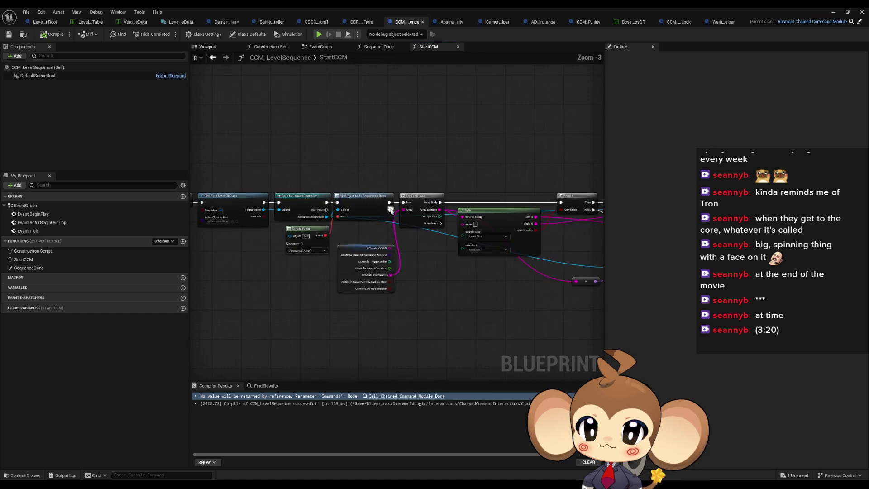
{"action": "left_click_drag", "start_coordinate": [390, 208], "coordinate": [340, 216]}
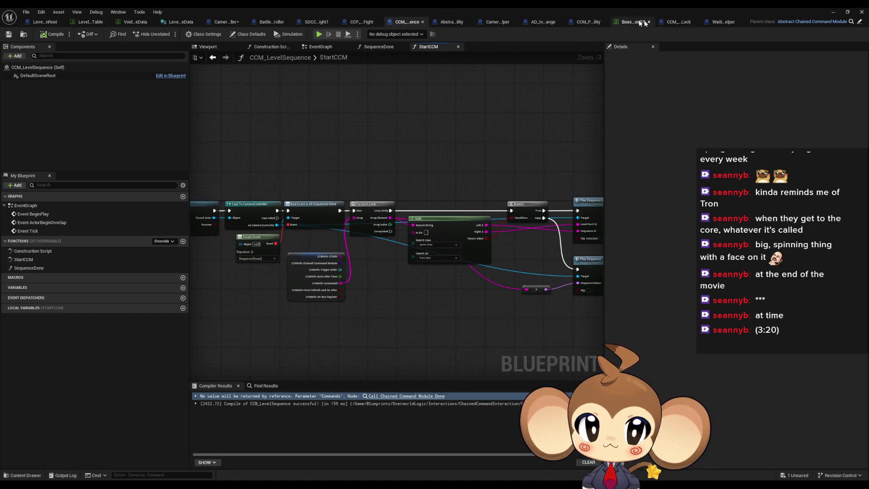
Check WaitingRegistrationHelper's listener graph, close that blueprint, and switch to Camera_SequenceListnerHelper.
{"action": "left_click", "coordinate": [723, 22]}
{"action": "scroll", "coordinate": [407, 217], "scroll_direction": "down", "scroll_amount": 1}
{"action": "mouse_move", "coordinate": [457, 196]}
{"action": "left_mouse_down"}
{"action": "mouse_move", "coordinate": [321, 196]}
{"action": "mouse_move", "coordinate": [429, 198]}
{"action": "left_mouse_up"}
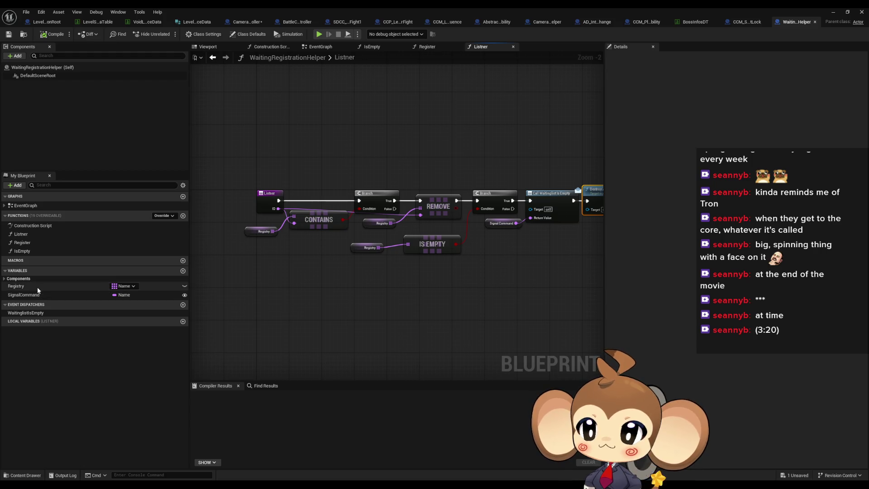
{"action": "middle_click", "coordinate": [800, 26]}
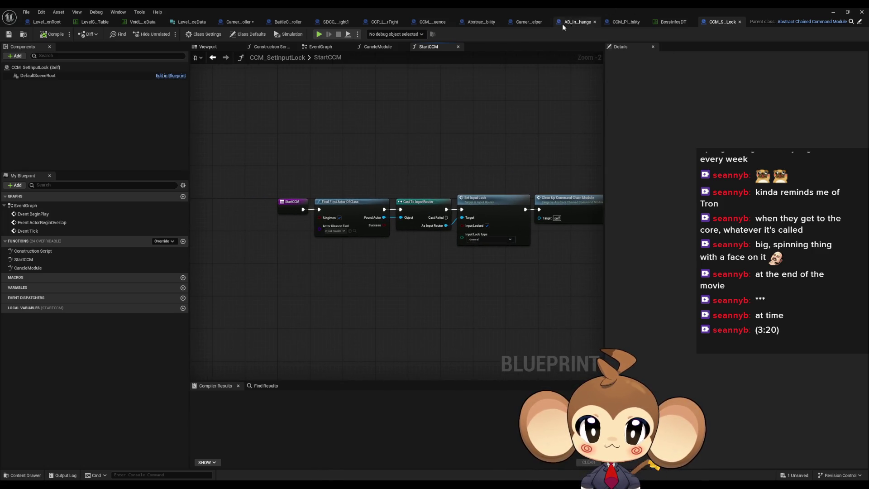
{"action": "left_click", "coordinate": [528, 23]}
{"action": "left_click_drag", "start_coordinate": [259, 181], "coordinate": [273, 183]}
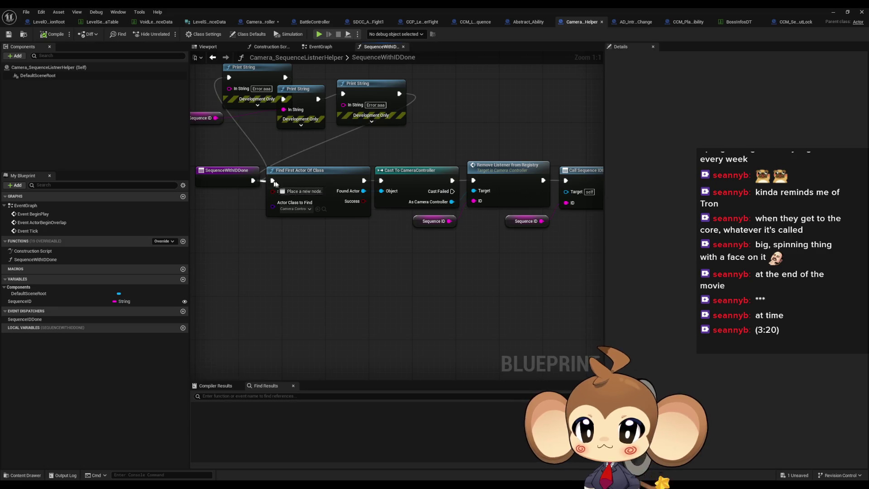
Delete the three debug Print String nodes from SequenceWithIDDone and Save All.
{"action": "left_click_drag", "start_coordinate": [245, 131], "coordinate": [401, 188]}
{"action": "key", "text": "Delete"}
{"action": "scroll", "coordinate": [432, 186], "scroll_direction": "down", "scroll_amount": 3}
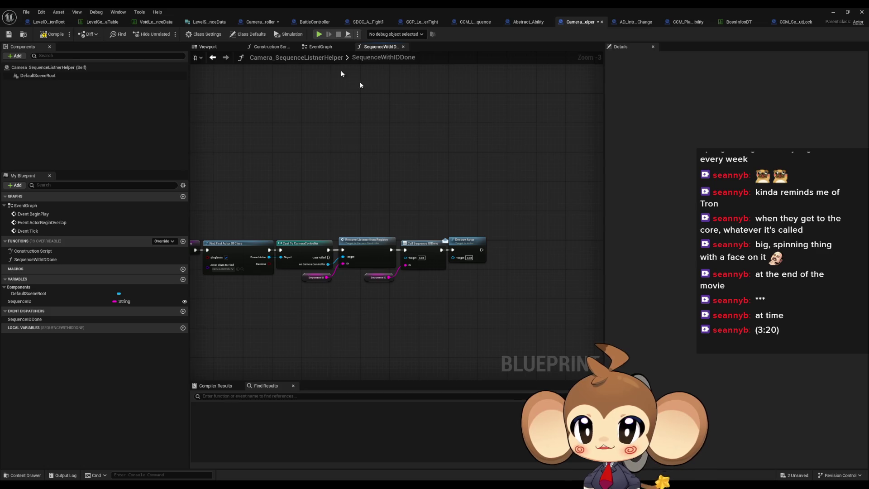
{"action": "left_click", "coordinate": [27, 11]}
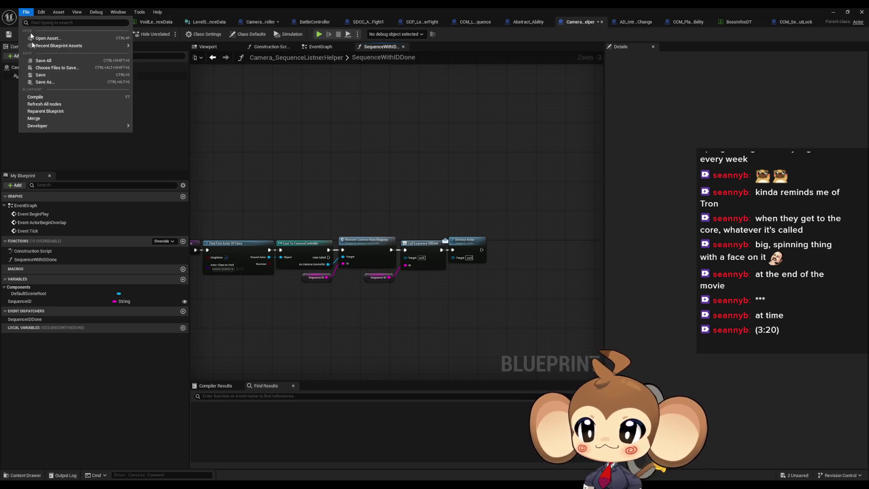
{"action": "left_click", "coordinate": [55, 61]}
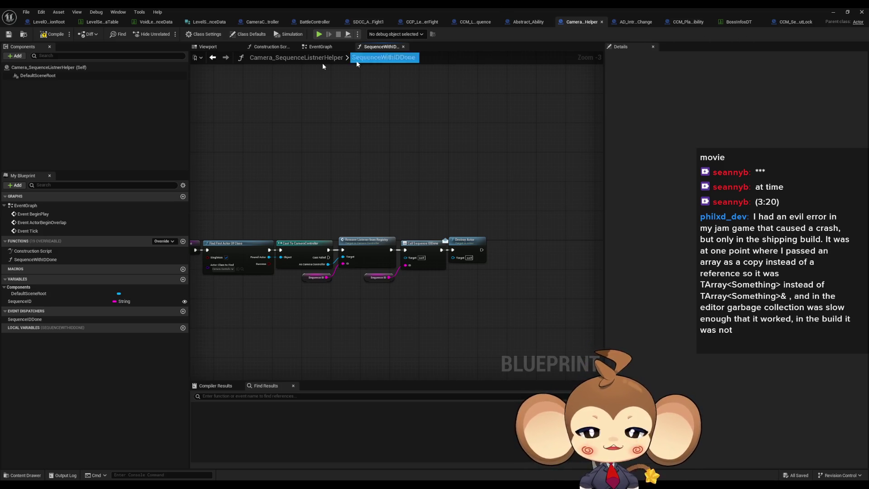
{"action": "left_click", "coordinate": [104, 22]}
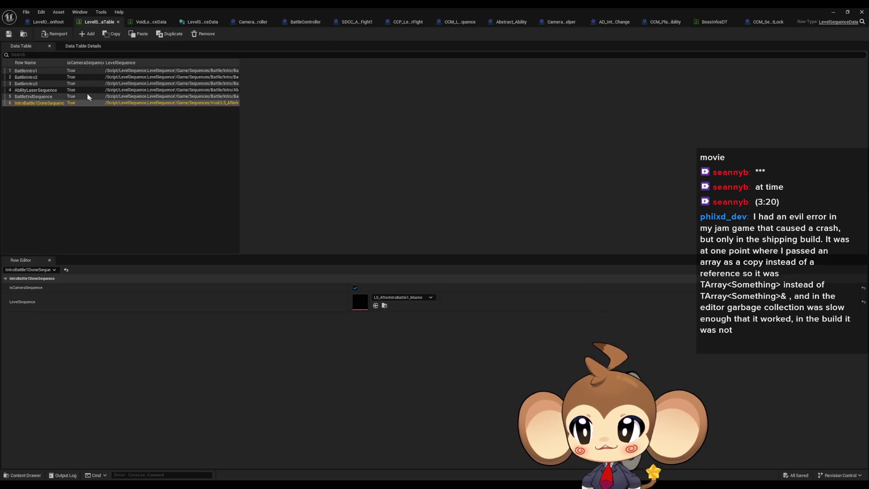
Inspect the BattleIntro1 row in the level sequence data table, then return to the Main level editor.
{"action": "left_click", "coordinate": [72, 71]}
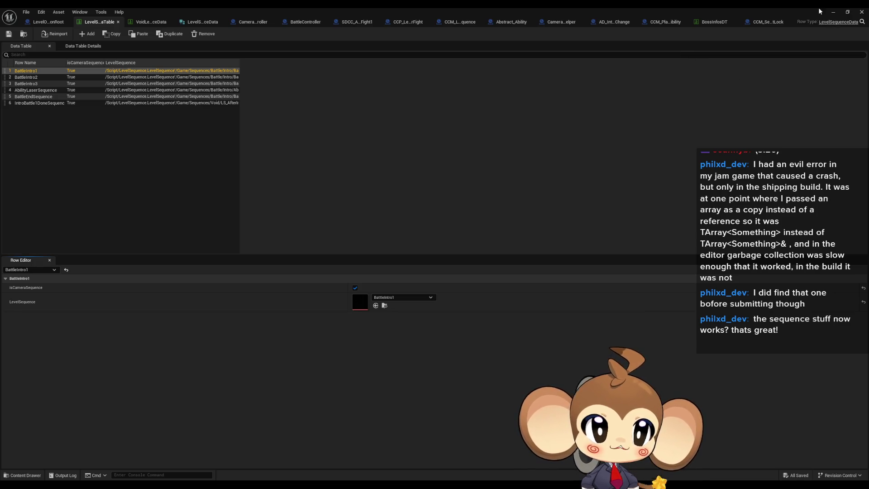
{"action": "left_click", "coordinate": [833, 12]}
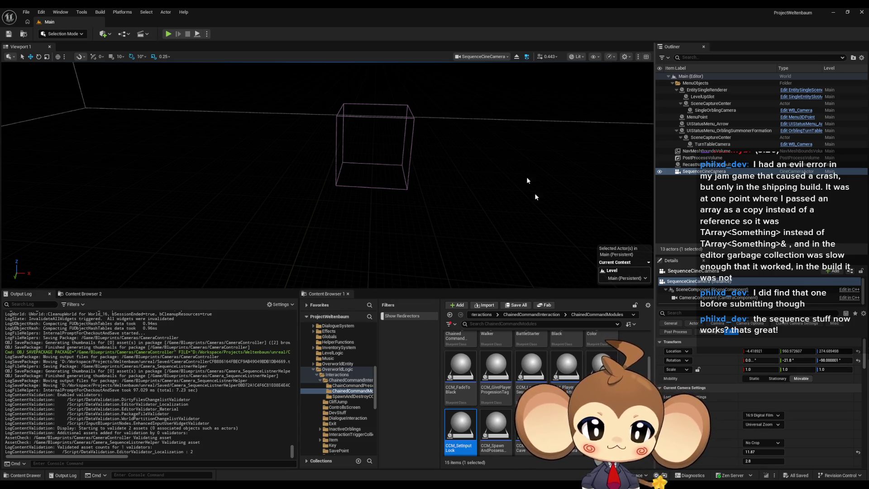
Browse from the Content root into Maps > Intro and load VoidLevel.
{"action": "left_click", "coordinate": [482, 314]}
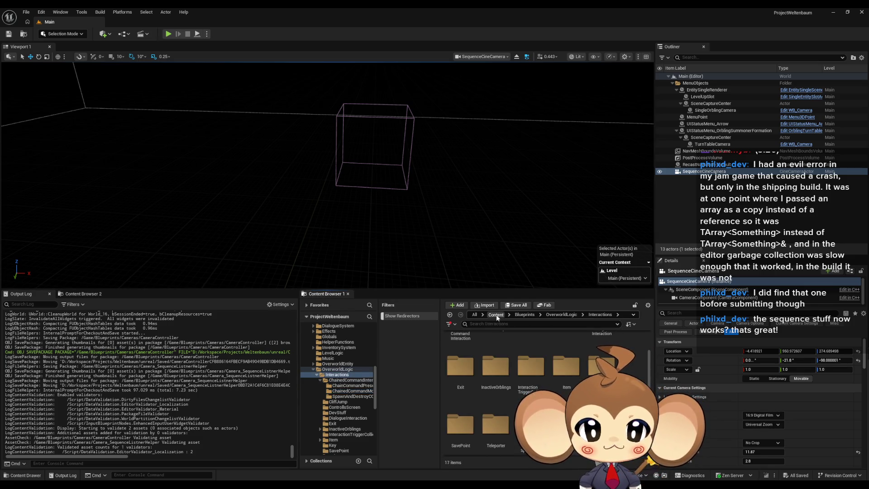
{"action": "left_click", "coordinate": [496, 316]}
{"action": "double_click", "coordinate": [496, 376]}
{"action": "double_click", "coordinate": [566, 351]}
{"action": "double_click", "coordinate": [567, 351]}
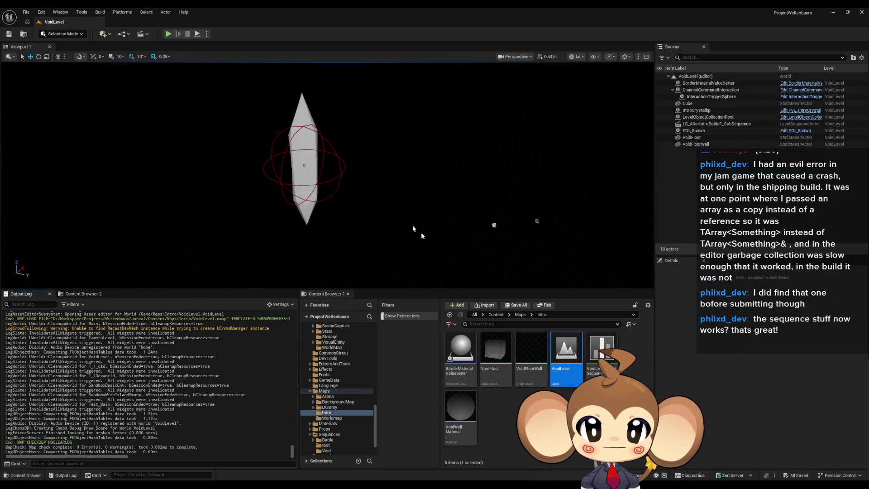
Open LS_AfterIntroBattle1_SubSequence from Sequences/Void, scrub to preview the crystal appearing, then close Sequencer.
{"action": "left_click", "coordinate": [496, 314]}
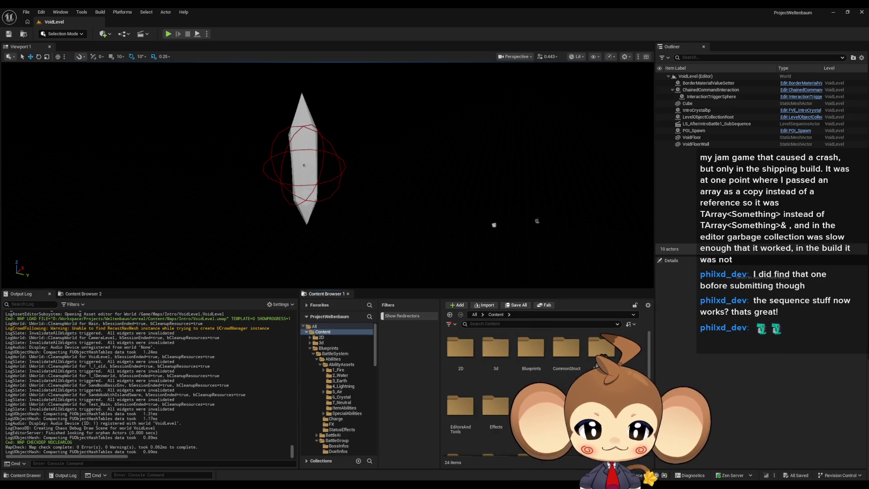
{"action": "scroll", "coordinate": [498, 371], "scroll_direction": "down", "scroll_amount": 5}
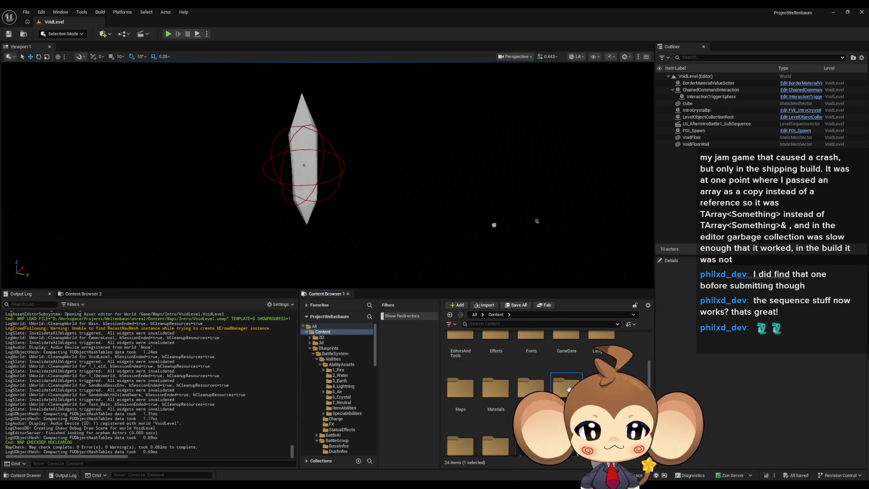
{"action": "double_click", "coordinate": [500, 371]}
{"action": "double_click", "coordinate": [531, 351]}
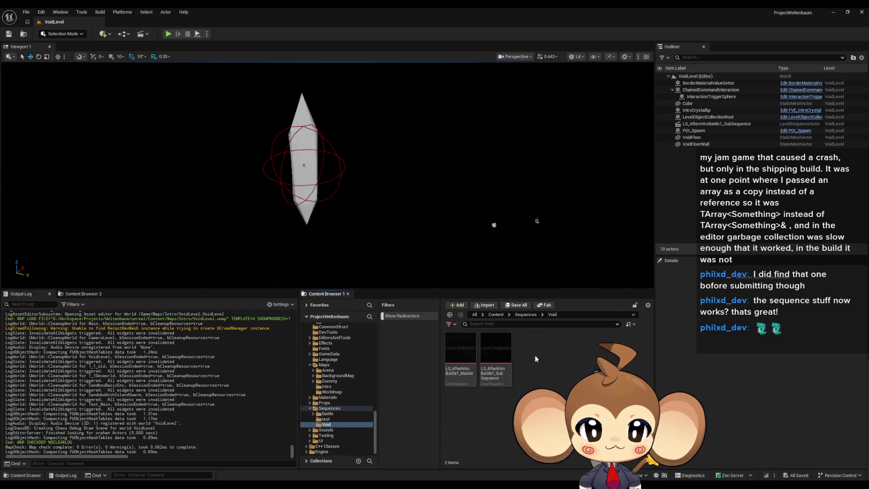
{"action": "double_click", "coordinate": [492, 357]}
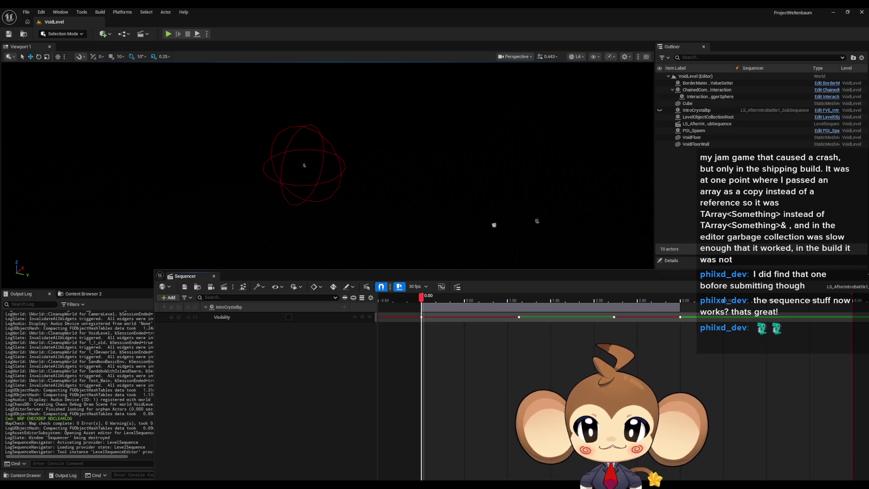
{"action": "mouse_move", "coordinate": [423, 300]}
{"action": "left_mouse_down"}
{"action": "mouse_move", "coordinate": [778, 304]}
{"action": "mouse_move", "coordinate": [422, 301]}
{"action": "left_mouse_up"}
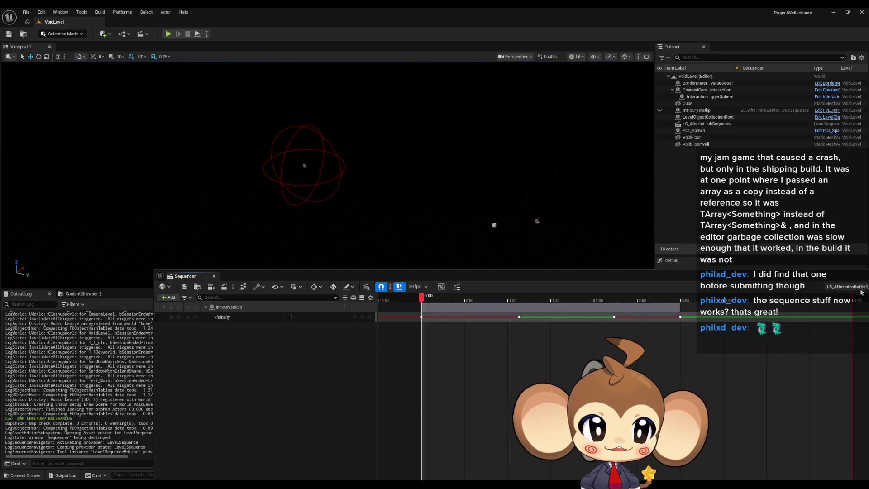
{"action": "left_click", "coordinate": [464, 351]}
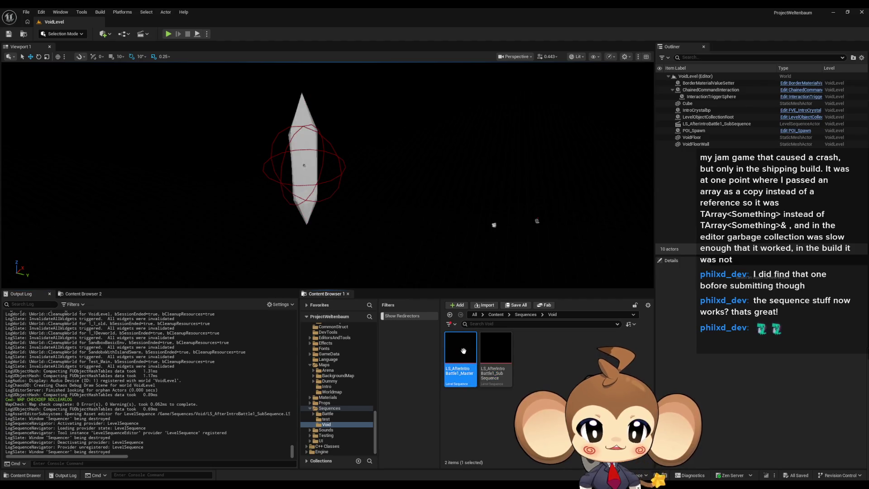
{"action": "left_click", "coordinate": [496, 314]}
{"action": "scroll", "coordinate": [579, 371], "scroll_direction": "down", "scroll_amount": 2}
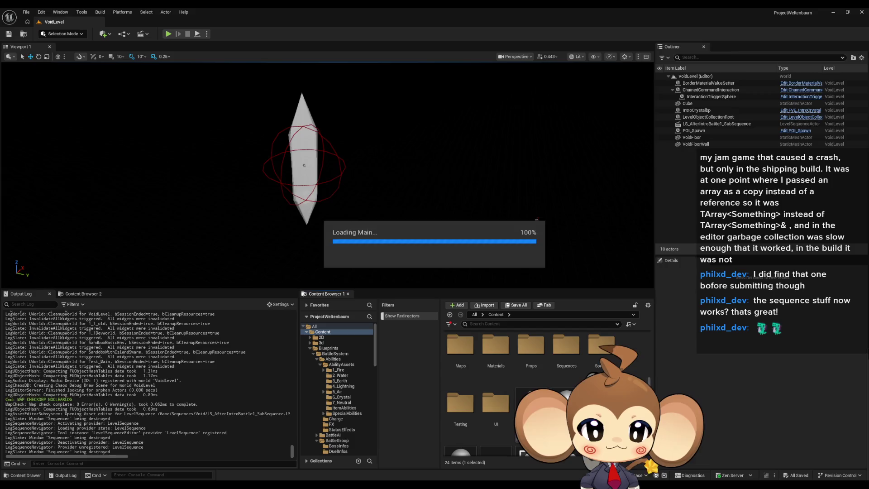
Open LS_AfterIntroBattle1_Master from Sequences/Void and preview the move through SequenceCineCamera.
{"action": "left_click", "coordinate": [575, 361]}
{"action": "double_click", "coordinate": [575, 361]}
{"action": "double_click", "coordinate": [531, 346]}
{"action": "left_click", "coordinate": [453, 363]}
{"action": "double_click", "coordinate": [453, 363]}
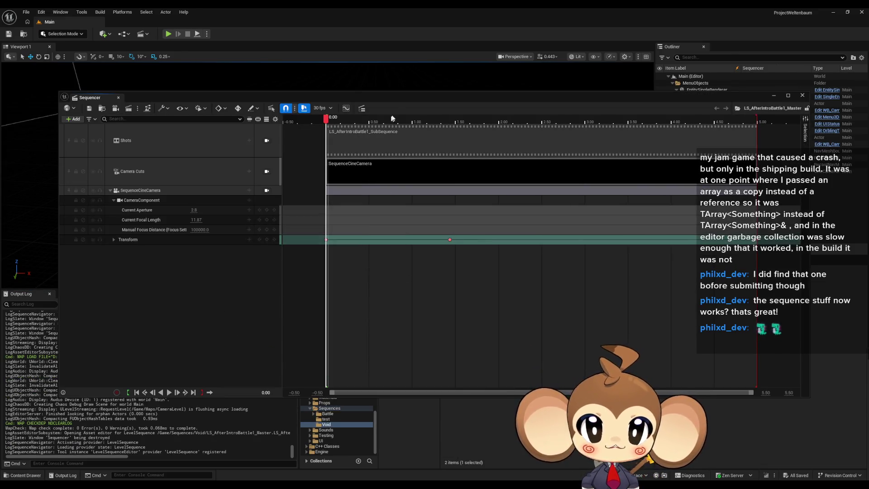
{"action": "left_click_drag", "start_coordinate": [400, 102], "coordinate": [421, 327]}
{"action": "mouse_move", "coordinate": [349, 352]}
{"action": "left_mouse_down"}
{"action": "mouse_move", "coordinate": [401, 356]}
{"action": "mouse_move", "coordinate": [363, 353]}
{"action": "left_mouse_up"}
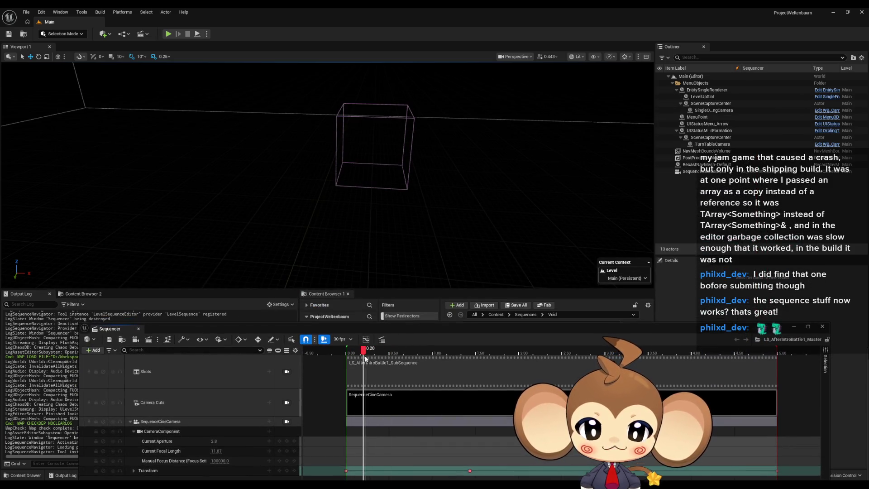
{"action": "left_click", "coordinate": [288, 421]}
{"action": "mouse_move", "coordinate": [362, 355]}
{"action": "left_mouse_down"}
{"action": "mouse_move", "coordinate": [350, 356]}
{"action": "mouse_move", "coordinate": [810, 369]}
{"action": "mouse_move", "coordinate": [321, 368]}
{"action": "mouse_move", "coordinate": [759, 383]}
{"action": "mouse_move", "coordinate": [346, 376]}
{"action": "left_mouse_up"}
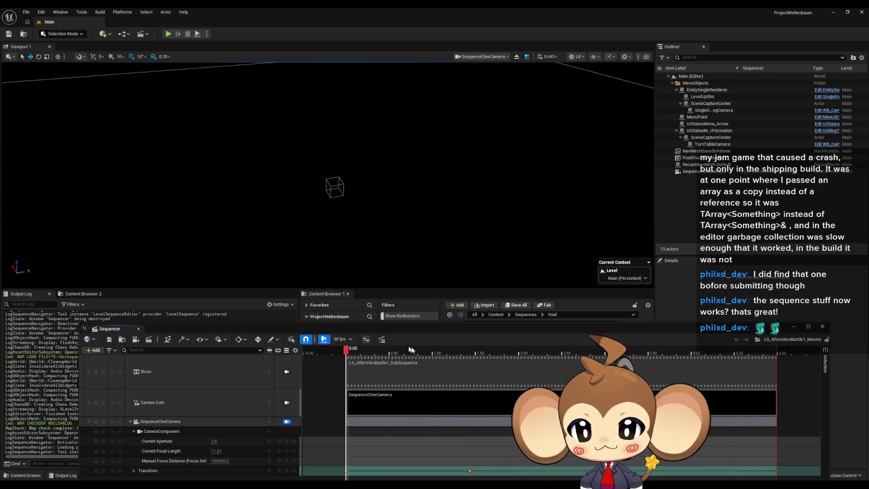
Delete the Shots track from the master sequence, leaving Camera Cuts.
{"action": "left_click", "coordinate": [222, 405]}
{"action": "right_click", "coordinate": [206, 398]}
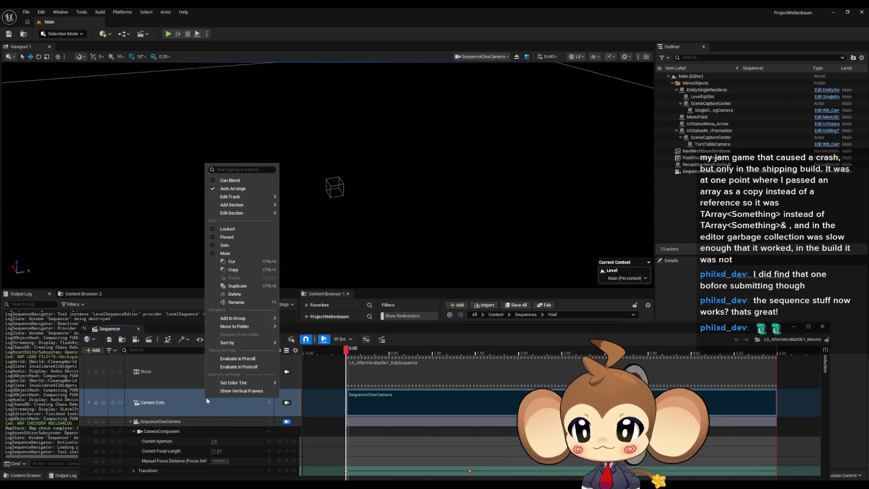
{"action": "left_click", "coordinate": [188, 360]}
{"action": "right_click", "coordinate": [191, 363]}
{"action": "mouse_move", "coordinate": [221, 285]}
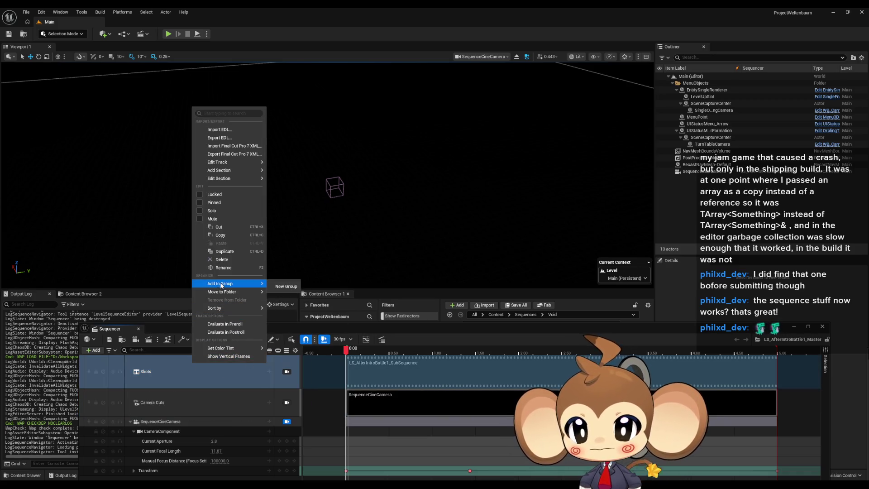
{"action": "left_click", "coordinate": [231, 258]}
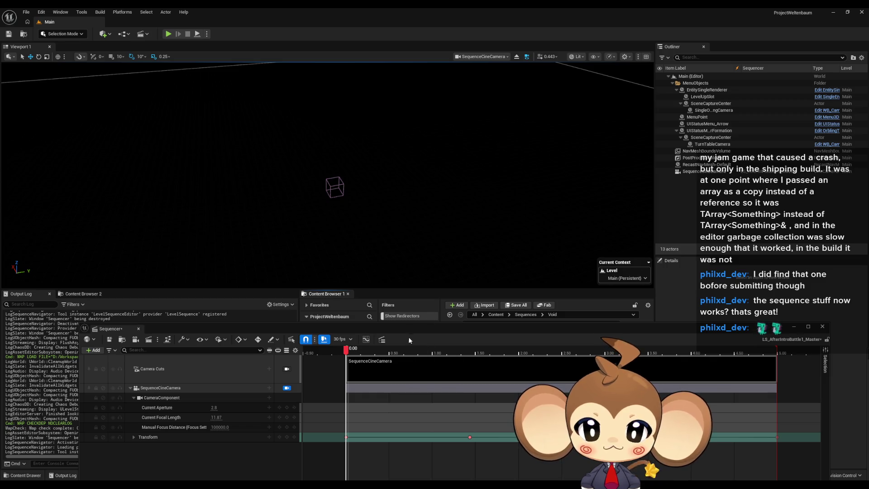
Save LS_AfterIntroBattle1_Master and close the Sequencer.
{"action": "left_click_drag", "start_coordinate": [409, 328], "coordinate": [419, 233]}
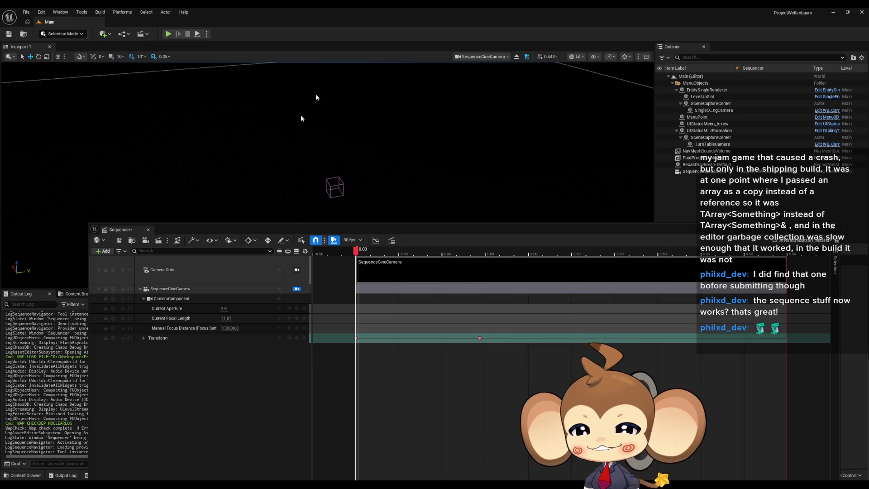
{"action": "left_click", "coordinate": [119, 240]}
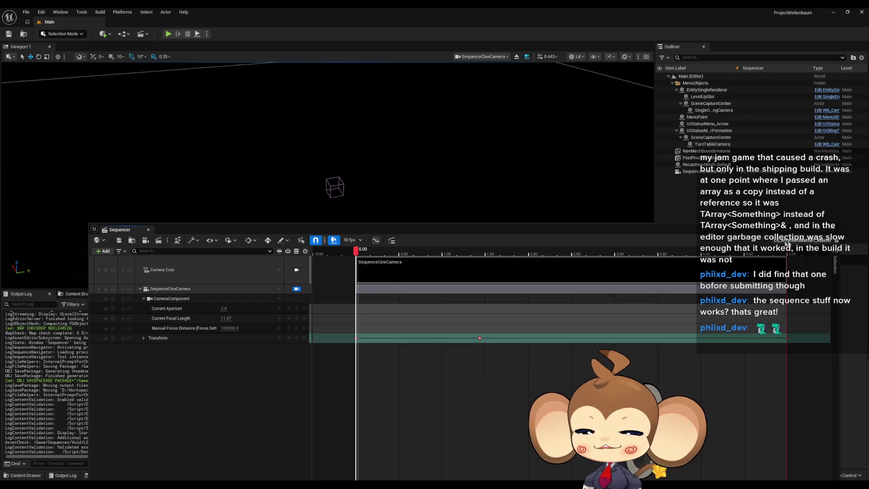
{"action": "left_click", "coordinate": [148, 229]}
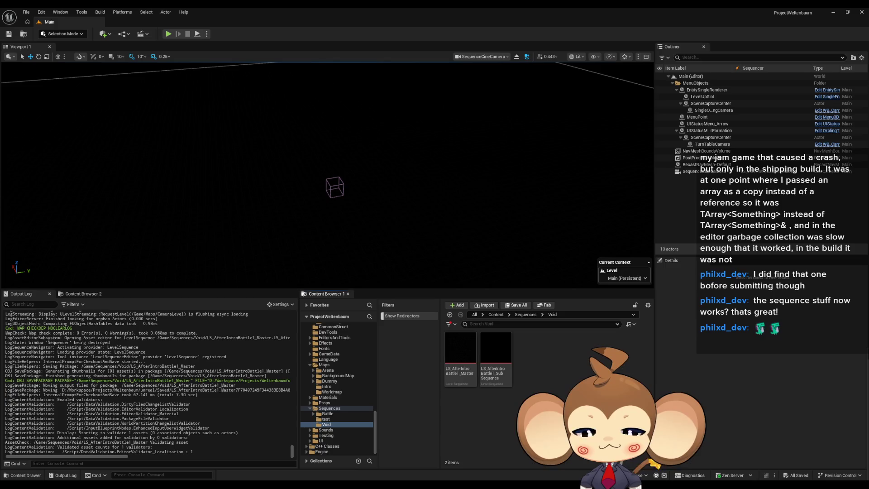
{"action": "left_click", "coordinate": [27, 12]}
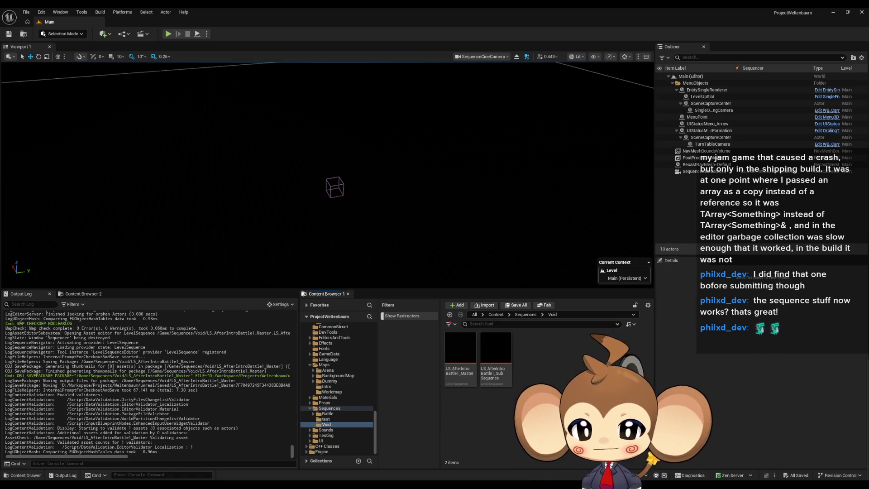
Bring the editor back and look through the data table, data structure, CameraController and BattleController tabs.
{"action": "mouse_move", "coordinate": [414, 466]}
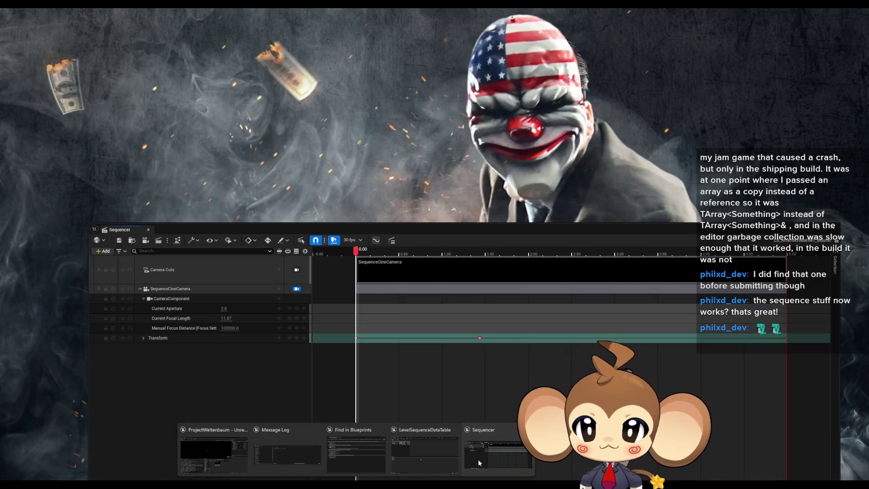
{"action": "left_click", "coordinate": [477, 458]}
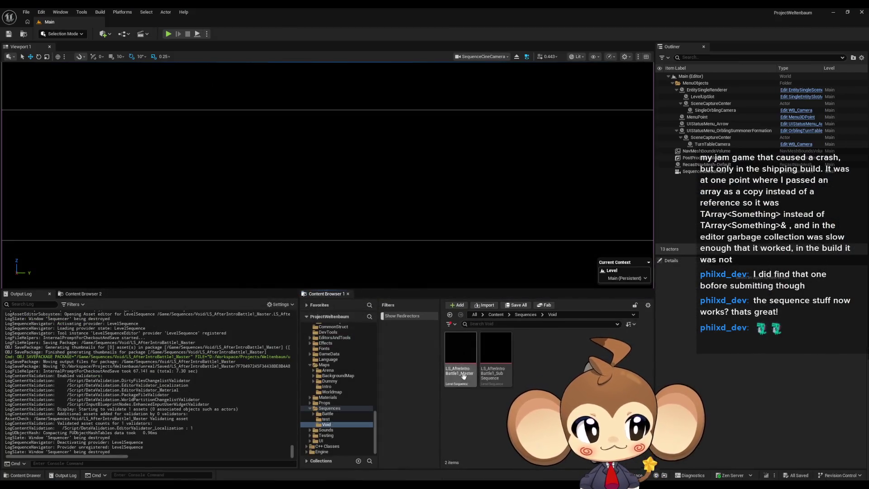
{"action": "mouse_move", "coordinate": [456, 455]}
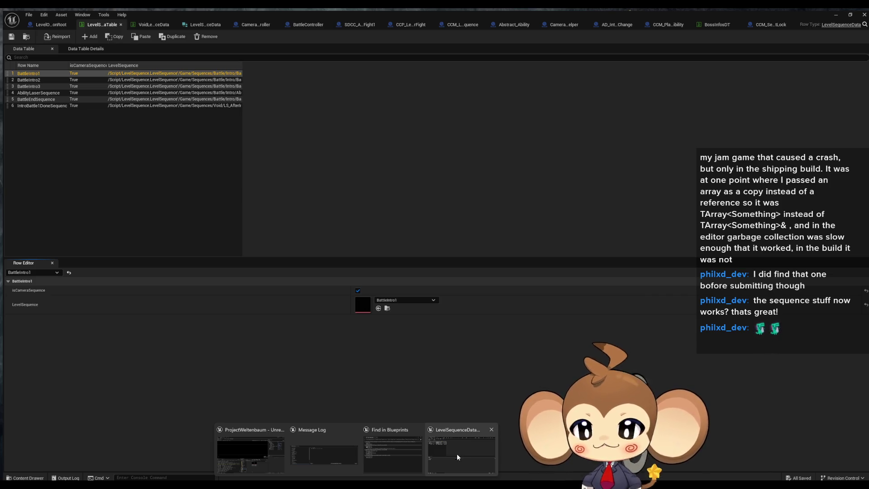
{"action": "left_click", "coordinate": [455, 455]}
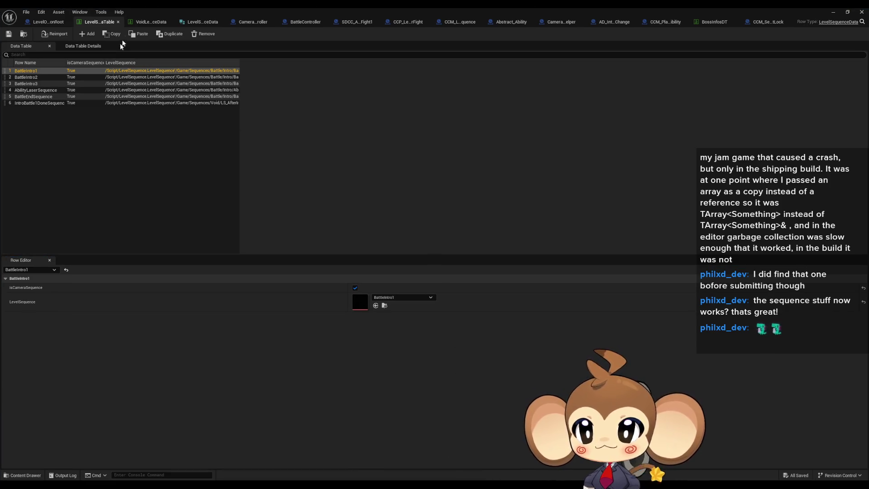
{"action": "left_click", "coordinate": [150, 22]}
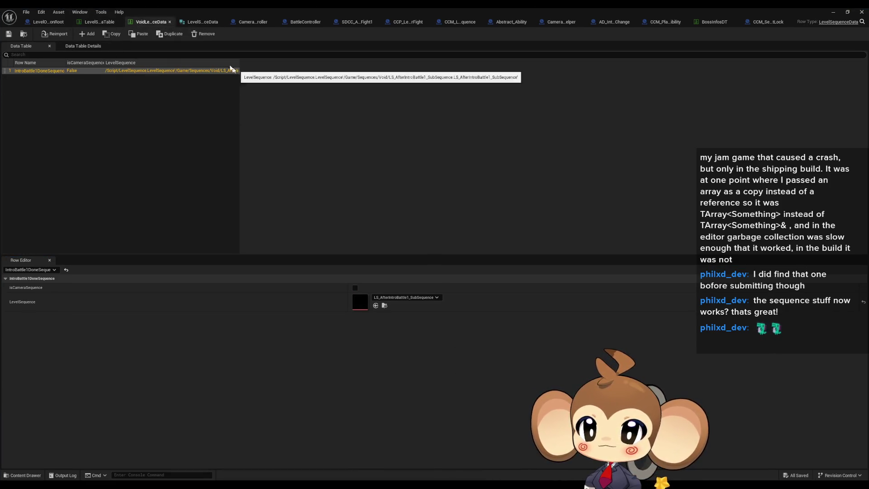
{"action": "left_click", "coordinate": [202, 22]}
{"action": "left_click", "coordinate": [274, 22]}
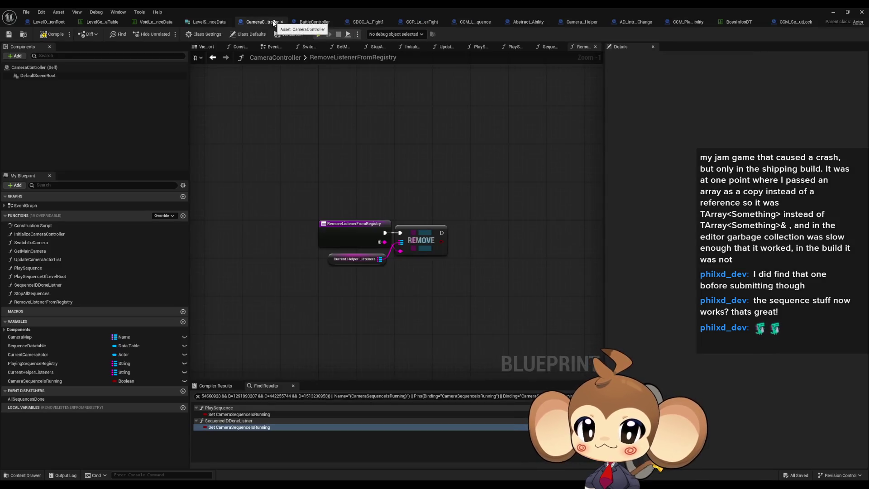
{"action": "left_click", "coordinate": [327, 23]}
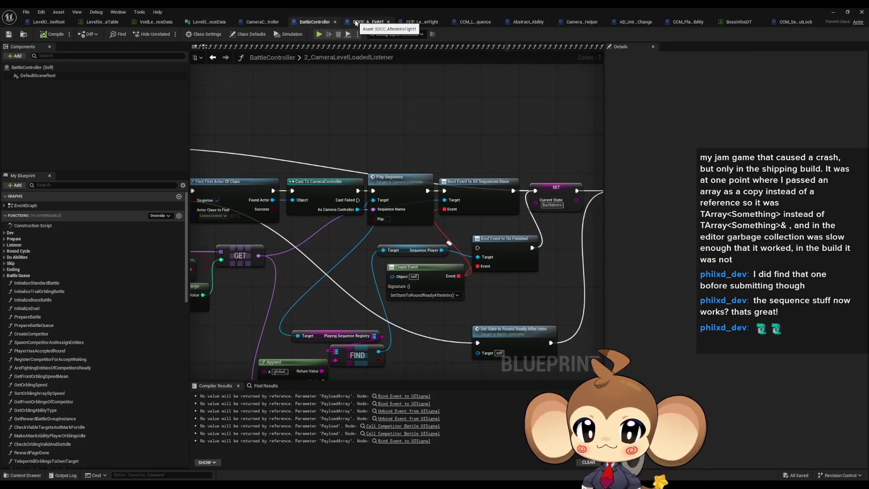
{"action": "scroll", "coordinate": [369, 217], "scroll_direction": "down", "scroll_amount": 4}
{"action": "scroll", "coordinate": [370, 217], "scroll_direction": "up", "scroll_amount": 3}
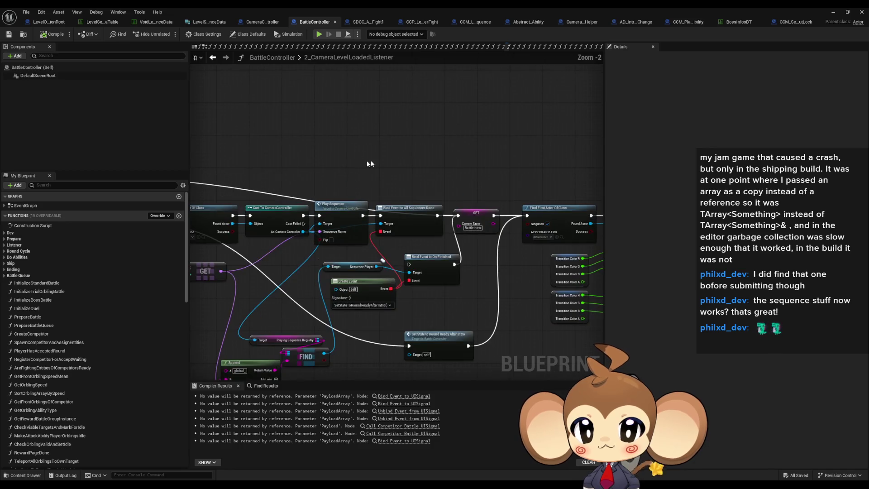
{"action": "scroll", "coordinate": [364, 172], "scroll_direction": "down", "scroll_amount": 3}
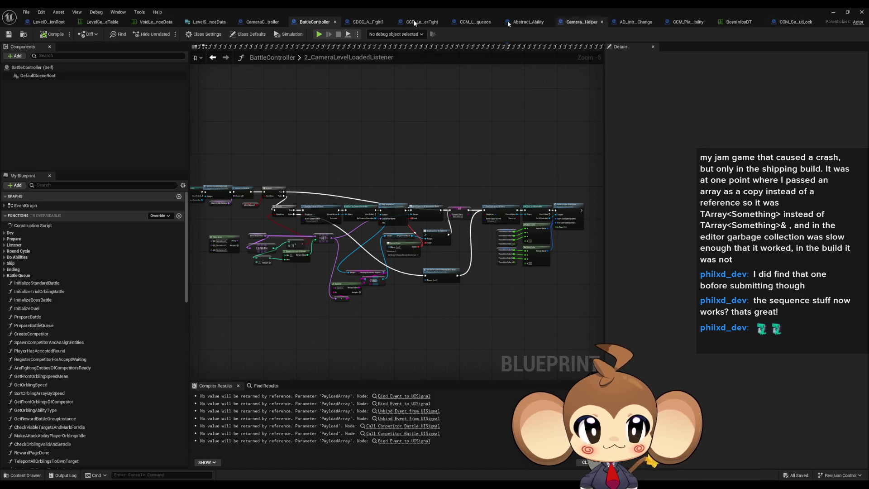
Float the blueprint editor aside, go to /Game in the Content Browser, and open IssueBoard.
{"action": "double_click", "coordinate": [190, 12]}
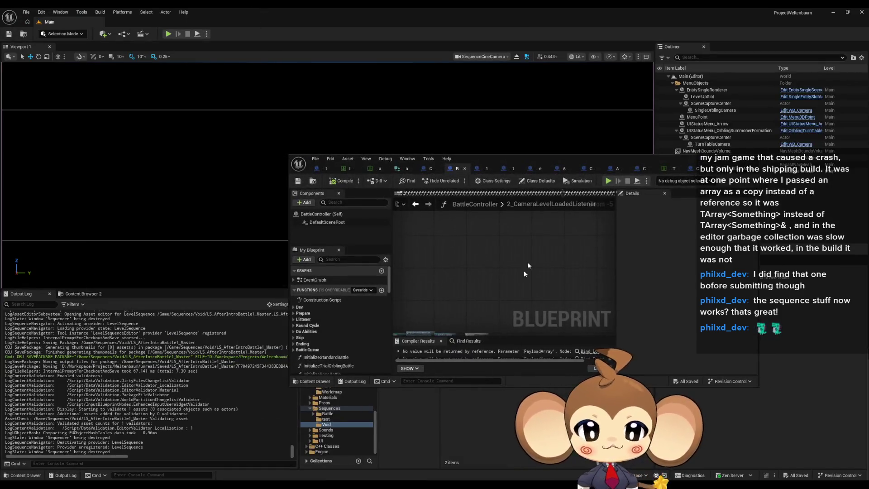
{"action": "left_click_drag", "start_coordinate": [519, 157], "coordinate": [428, 60]}
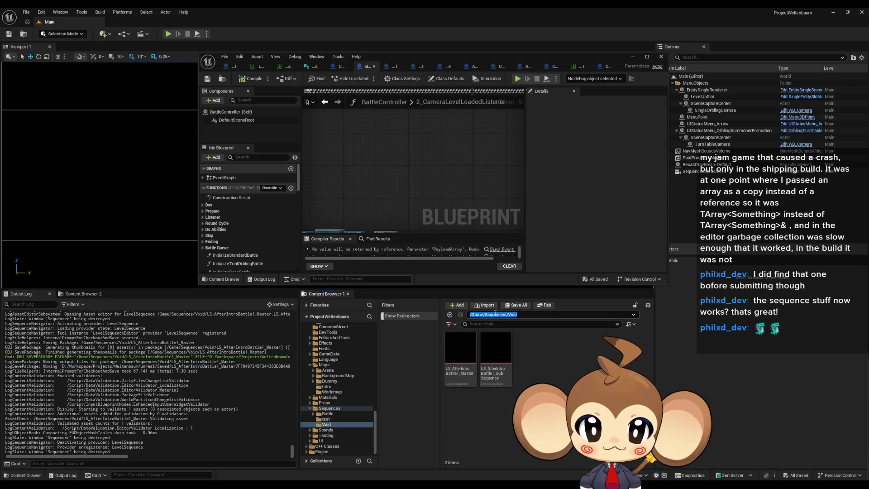
{"action": "left_click", "coordinate": [496, 314]}
{"action": "type", "text": "/Game"}
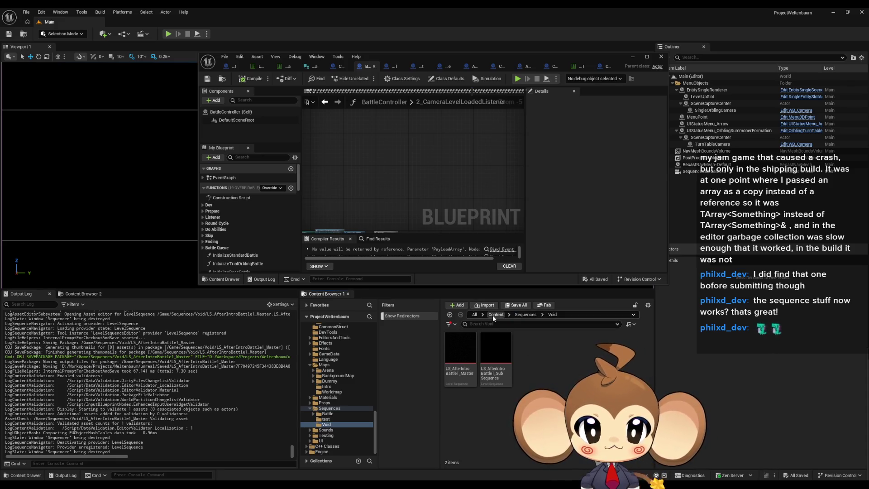
{"action": "key", "text": "Return"}
{"action": "scroll", "coordinate": [543, 384], "scroll_direction": "down", "scroll_amount": 2}
{"action": "double_click", "coordinate": [566, 367]}
Maximize the IssueBoard editor and select the level instances to-do comment.
{"action": "left_click_drag", "start_coordinate": [379, 58], "coordinate": [374, 82]}
{"action": "double_click", "coordinate": [374, 81]}
{"action": "scroll", "coordinate": [506, 248], "scroll_direction": "down", "scroll_amount": 3}
{"action": "scroll", "coordinate": [503, 236], "scroll_direction": "up", "scroll_amount": 2}
{"action": "left_click", "coordinate": [390, 172]}
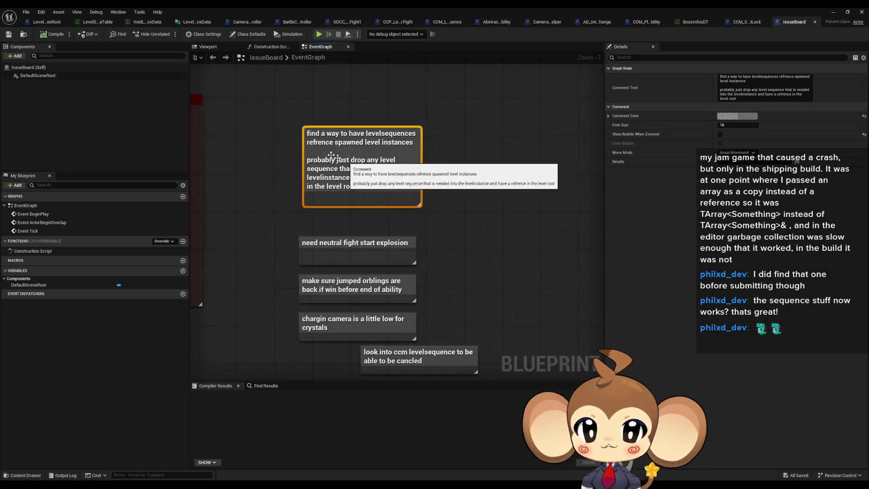
Delete the 'find a way to have levelsequences…' comment, then select the remaining explosion, orblings and chargin camera comments in turn.
{"action": "key", "text": "Delete"}
{"action": "left_click_drag", "start_coordinate": [423, 168], "coordinate": [423, 149]}
{"action": "left_click_drag", "start_coordinate": [277, 162], "coordinate": [412, 193]}
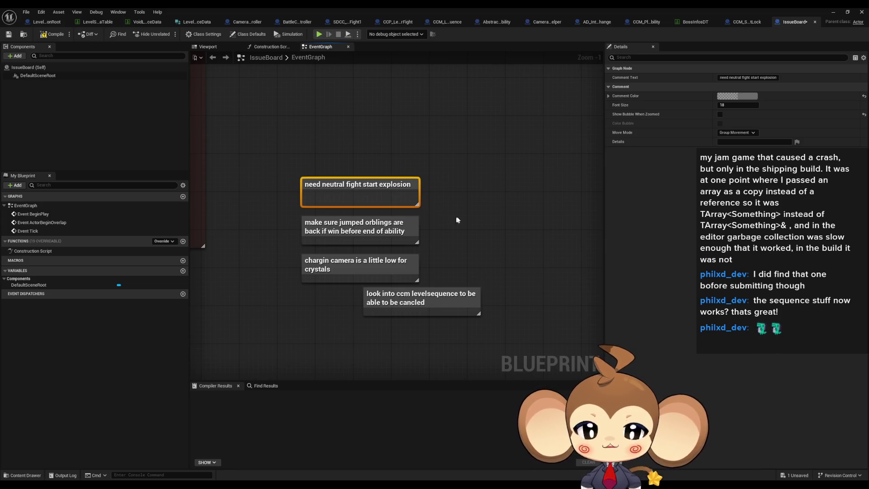
{"action": "left_click_drag", "start_coordinate": [457, 220], "coordinate": [469, 170]}
{"action": "left_click_drag", "start_coordinate": [312, 170], "coordinate": [285, 175]}
{"action": "left_click", "coordinate": [290, 175]}
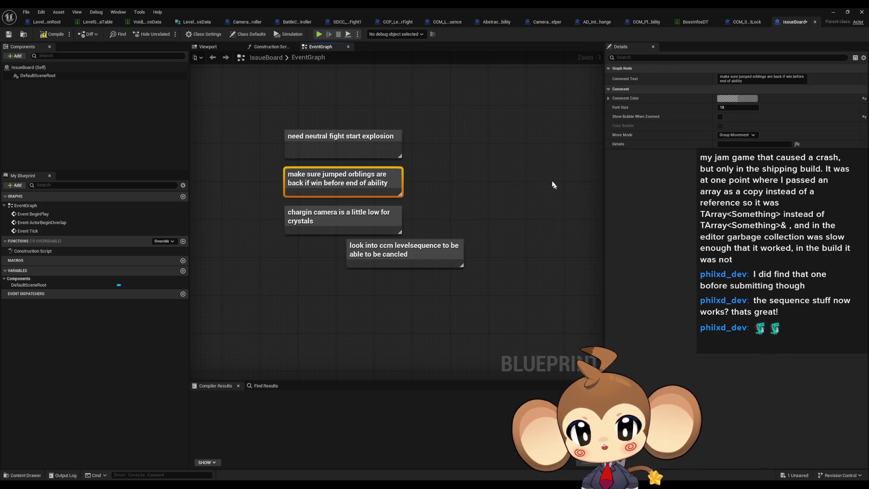
{"action": "left_click", "coordinate": [307, 214]}
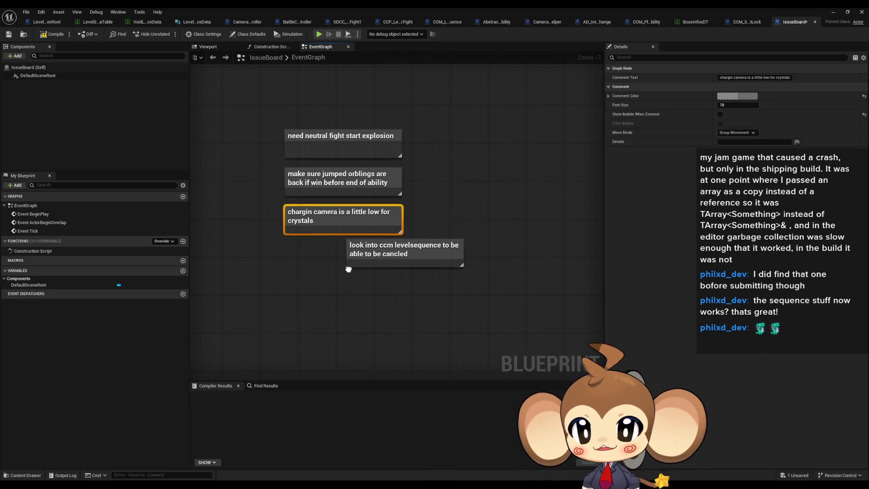
Move the 'chargin camera…' comment down-left and the top two comments up-left.
{"action": "left_click_drag", "start_coordinate": [348, 269], "coordinate": [332, 259]}
{"action": "key", "text": "F2"}
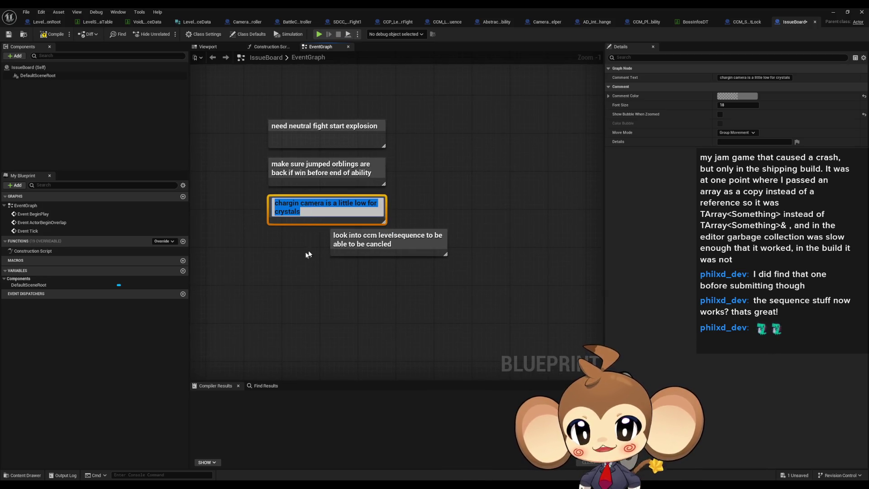
{"action": "left_click_drag", "start_coordinate": [317, 209], "coordinate": [302, 323]}
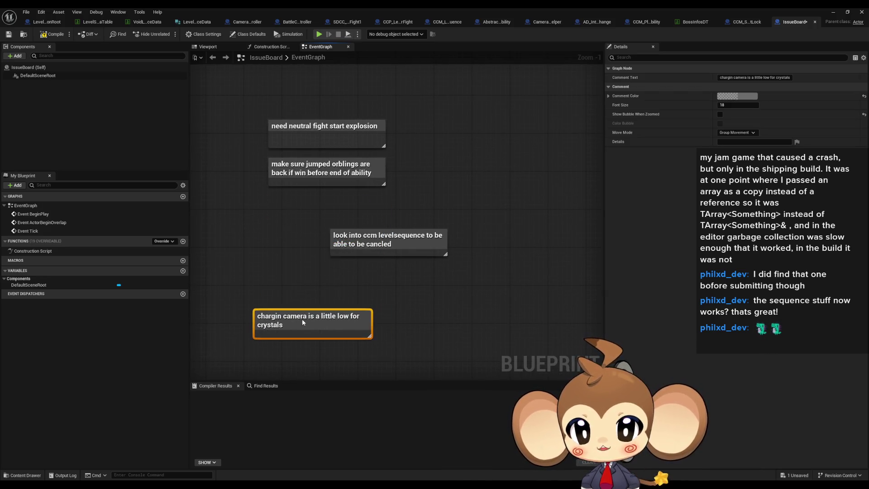
{"action": "mouse_move", "coordinate": [279, 118]}
{"action": "left_mouse_down"}
{"action": "mouse_move", "coordinate": [316, 169]}
{"action": "mouse_move", "coordinate": [286, 130]}
{"action": "left_mouse_up"}
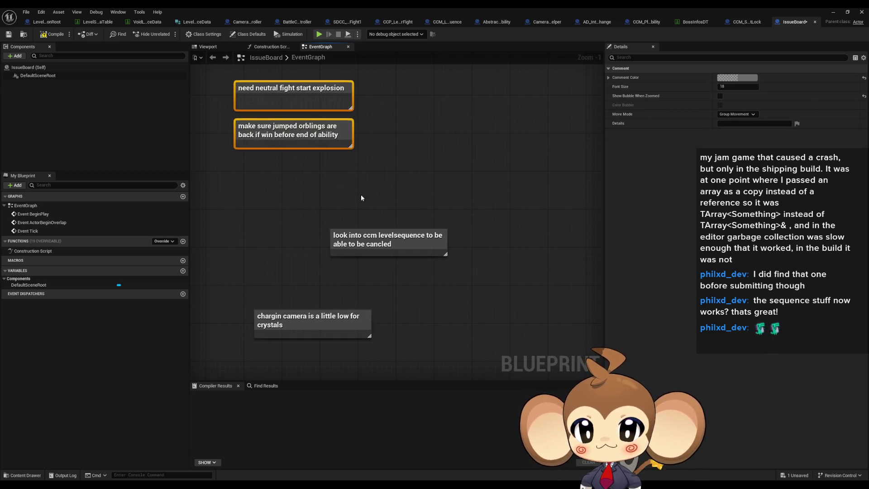
Reposition the 'look into ccm levelsequence…' comment next to the chargin camera note.
{"action": "left_click_drag", "start_coordinate": [347, 238], "coordinate": [375, 237]}
{"action": "left_click_drag", "start_coordinate": [395, 286], "coordinate": [388, 254]}
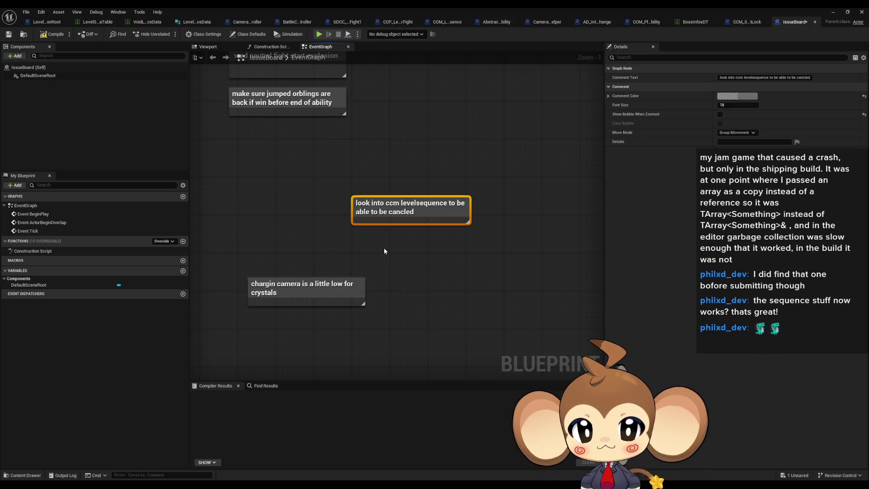
{"action": "mouse_move", "coordinate": [398, 216]}
{"action": "left_mouse_down"}
{"action": "mouse_move", "coordinate": [413, 273]}
{"action": "mouse_move", "coordinate": [384, 259]}
{"action": "left_mouse_up"}
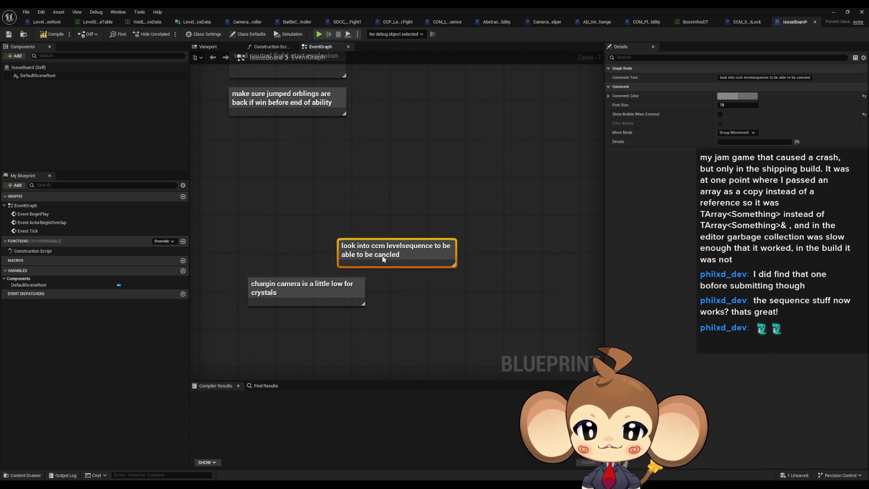
{"action": "left_click", "coordinate": [406, 207]}
Pan across the EventGraph to check the regrouped ccm levelsequence and camera comments.
{"action": "scroll", "coordinate": [387, 212], "scroll_direction": "down", "scroll_amount": 2}
{"action": "left_click_drag", "start_coordinate": [388, 212], "coordinate": [317, 228]}
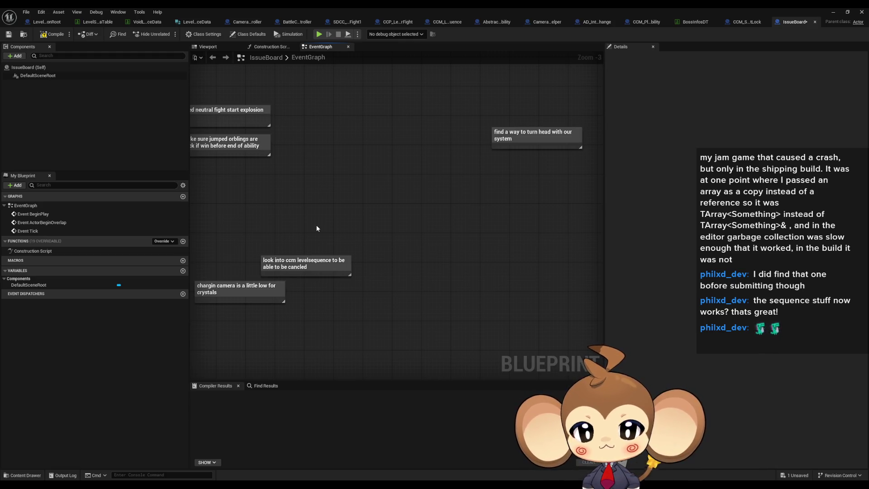
{"action": "left_click", "coordinate": [317, 265]}
{"action": "left_click_drag", "start_coordinate": [341, 285], "coordinate": [420, 273]}
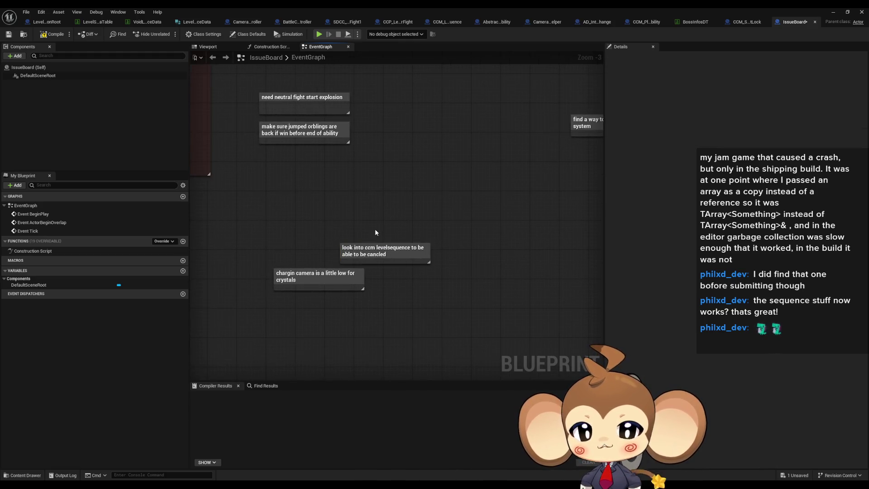
{"action": "left_click", "coordinate": [404, 293]}
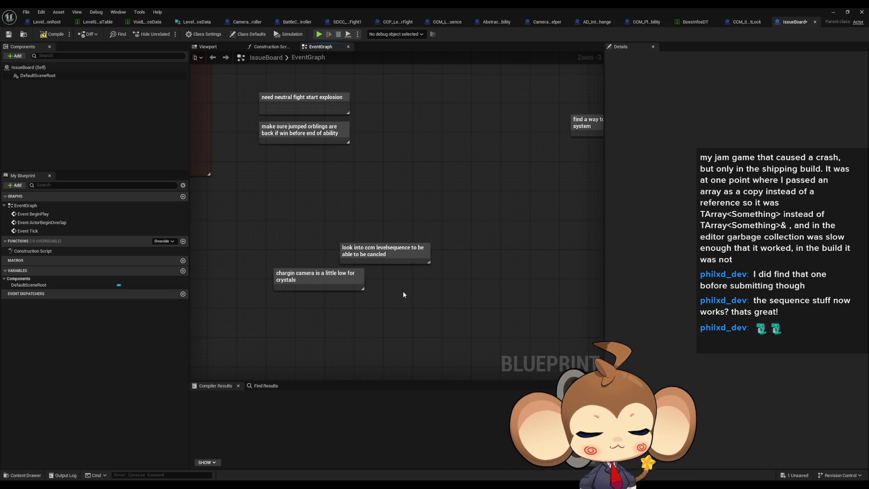